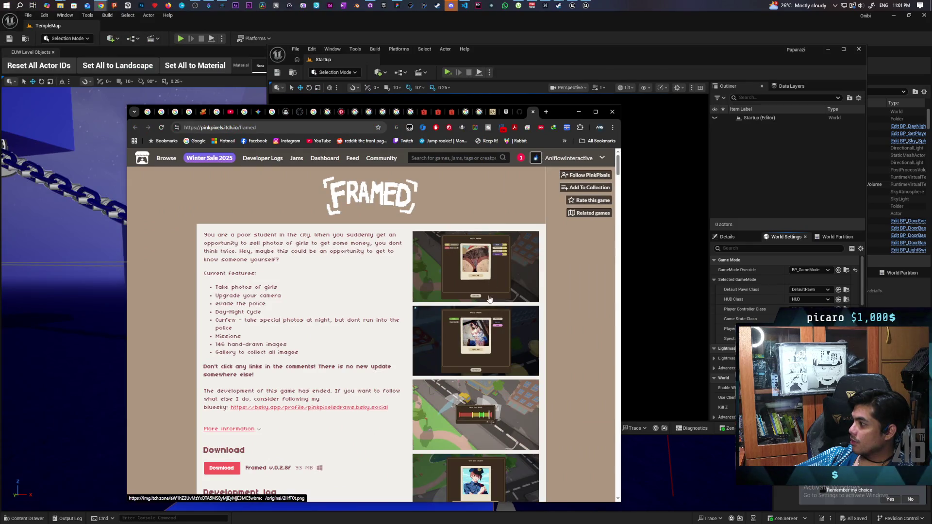
- Enlarge and flip through the gameplay screenshots, including the You Got Caught police shot
{"action": "left_click", "coordinate": [474, 280]}
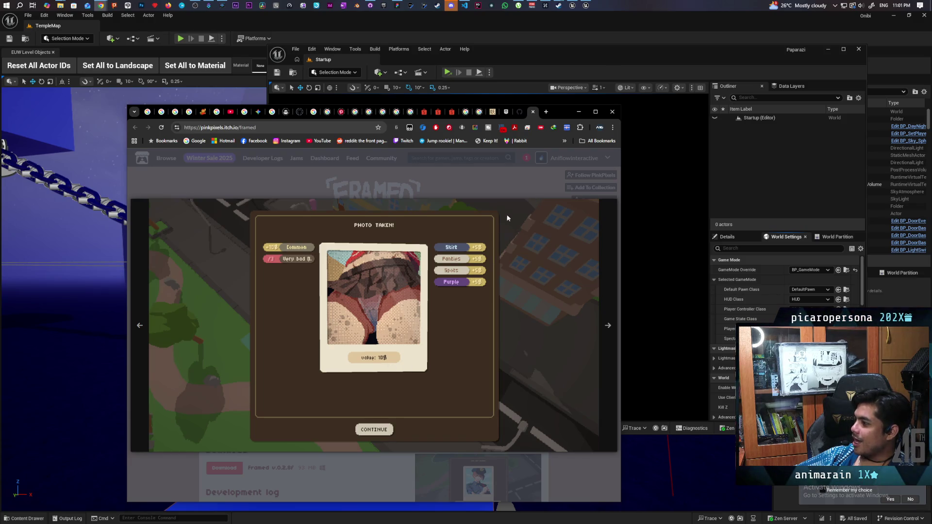
{"action": "left_click", "coordinate": [528, 186]}
{"action": "left_click", "coordinate": [492, 333]}
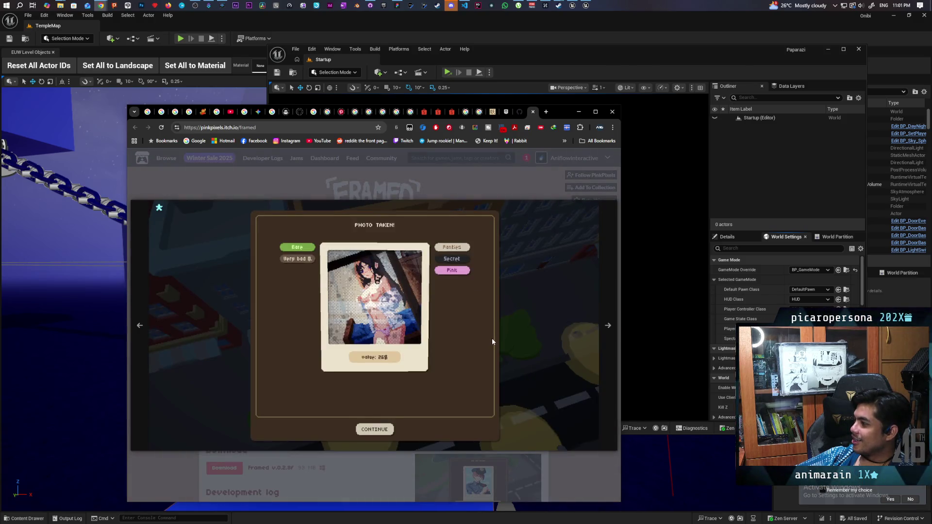
{"action": "left_click", "coordinate": [552, 371]}
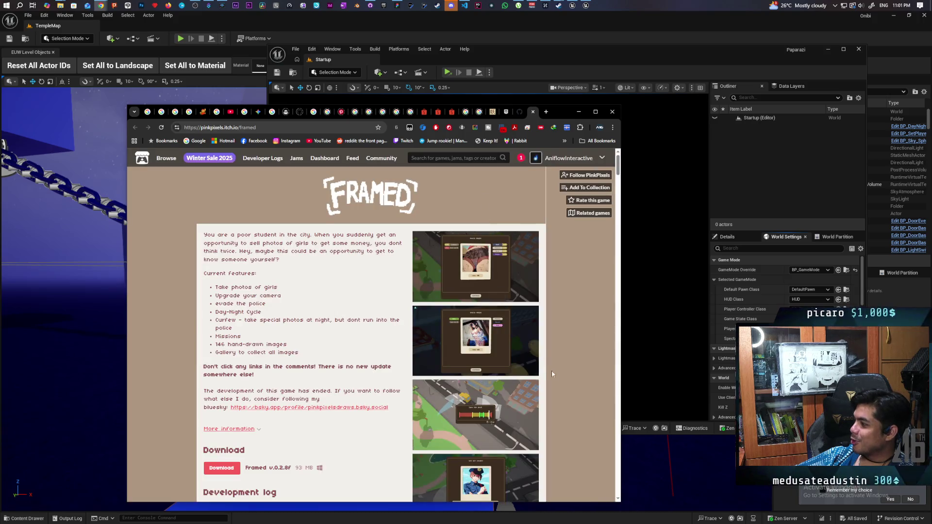
{"action": "scroll", "coordinate": [551, 371], "scroll_direction": "down", "scroll_amount": 3}
{"action": "left_click", "coordinate": [484, 339]}
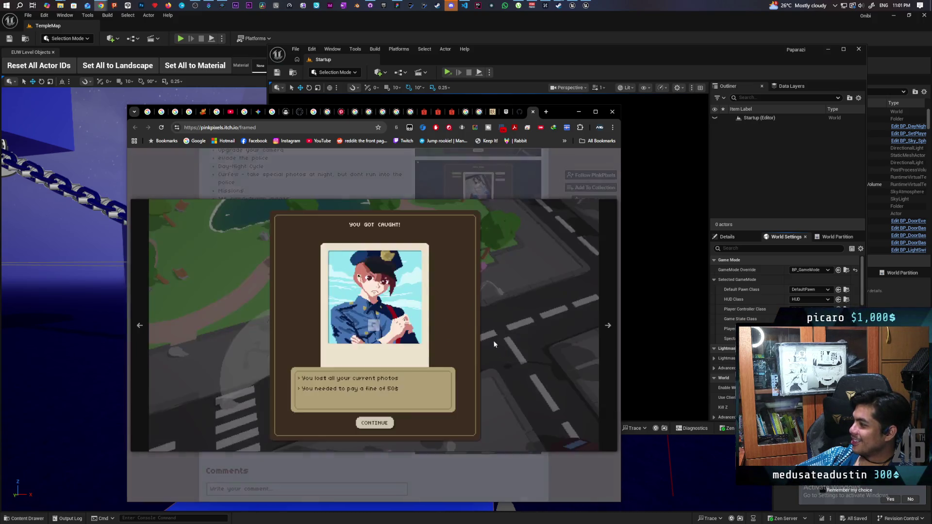
{"action": "left_click", "coordinate": [441, 177]}
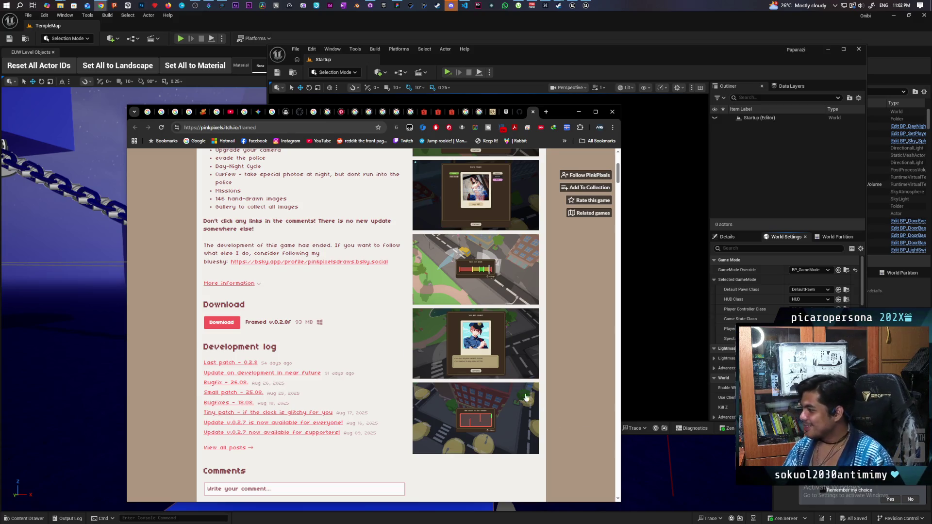
- Scroll through the game page's description and feature list
{"action": "scroll", "coordinate": [476, 360], "scroll_direction": "down", "scroll_amount": 2}
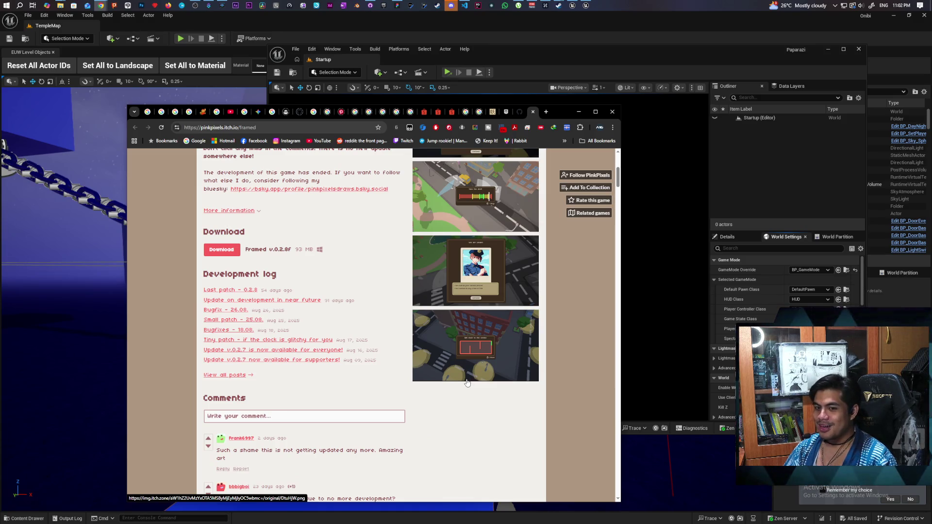
{"action": "scroll", "coordinate": [467, 381], "scroll_direction": "down", "scroll_amount": 8}
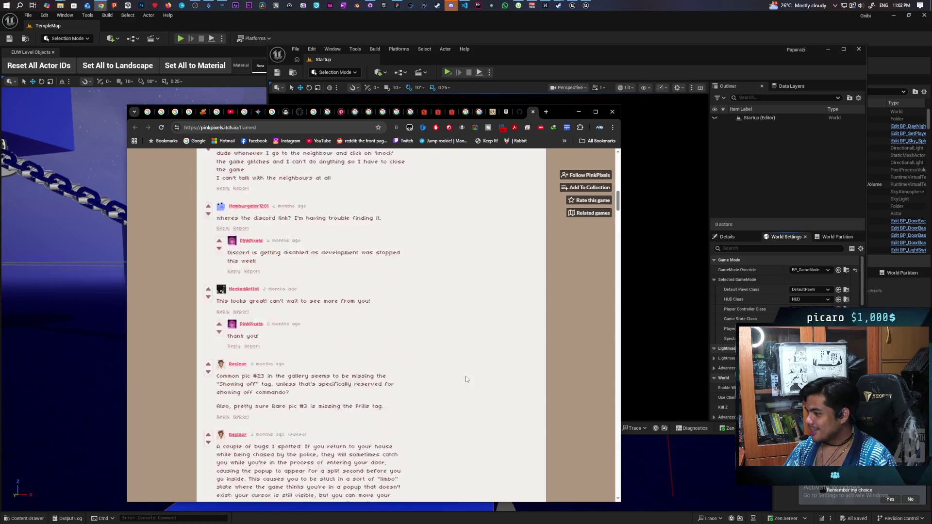
{"action": "scroll", "coordinate": [466, 379], "scroll_direction": "down", "scroll_amount": 5}
{"action": "scroll", "coordinate": [465, 376], "scroll_direction": "down", "scroll_amount": 8}
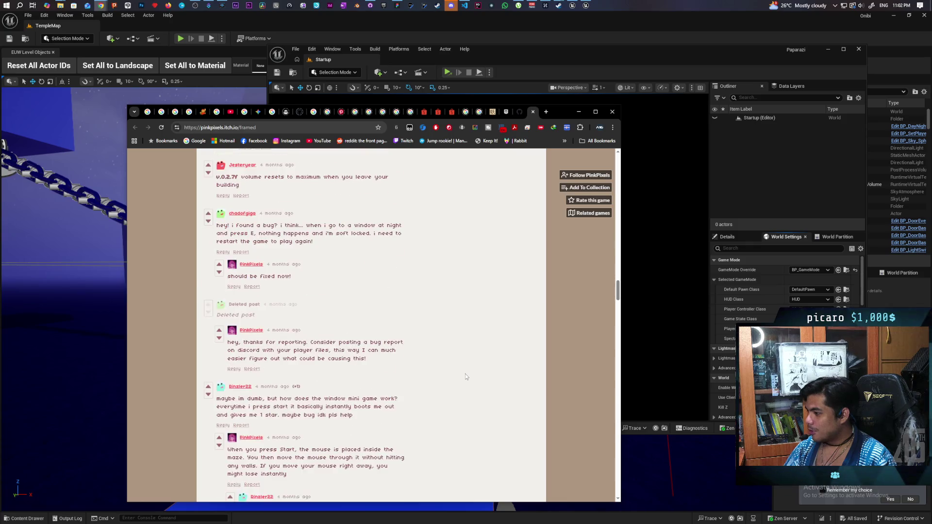
{"action": "scroll", "coordinate": [465, 374], "scroll_direction": "up", "scroll_amount": 8}
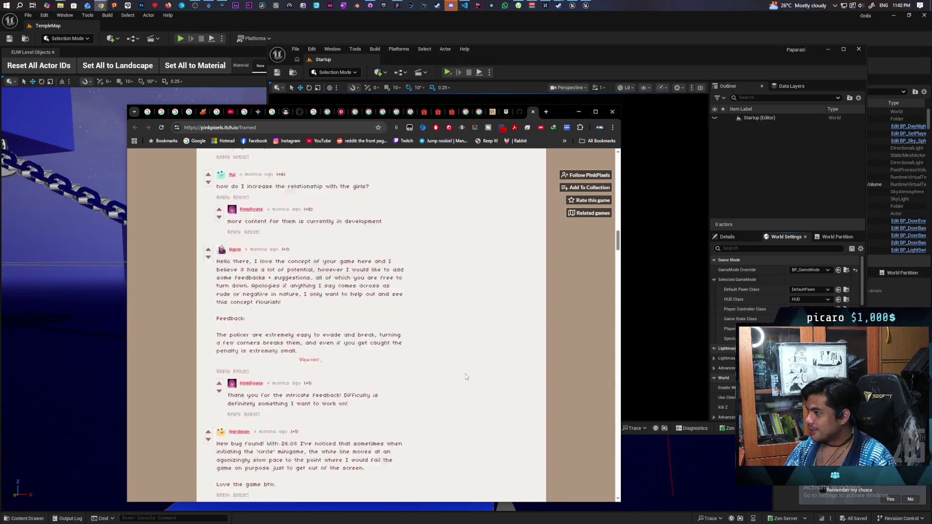
{"action": "scroll", "coordinate": [465, 374], "scroll_direction": "up", "scroll_amount": 15}
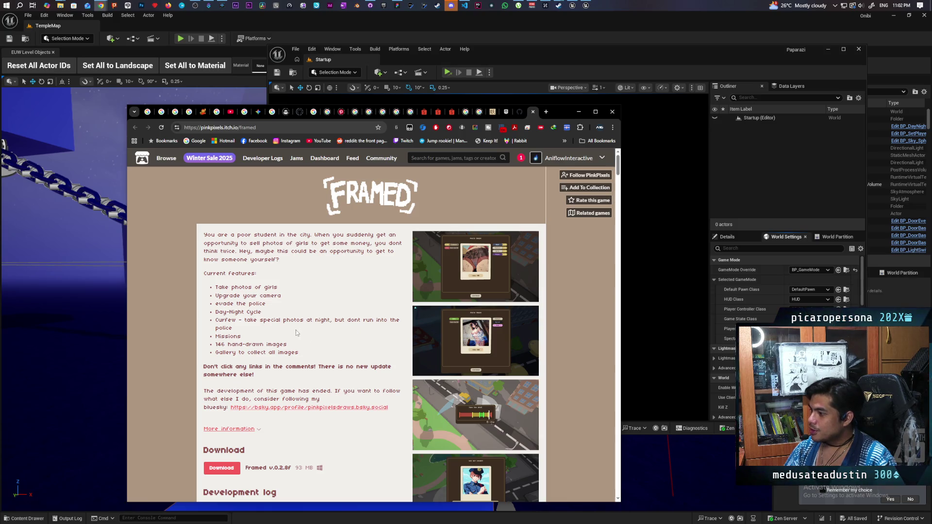
{"action": "scroll", "coordinate": [318, 340], "scroll_direction": "down", "scroll_amount": 1}
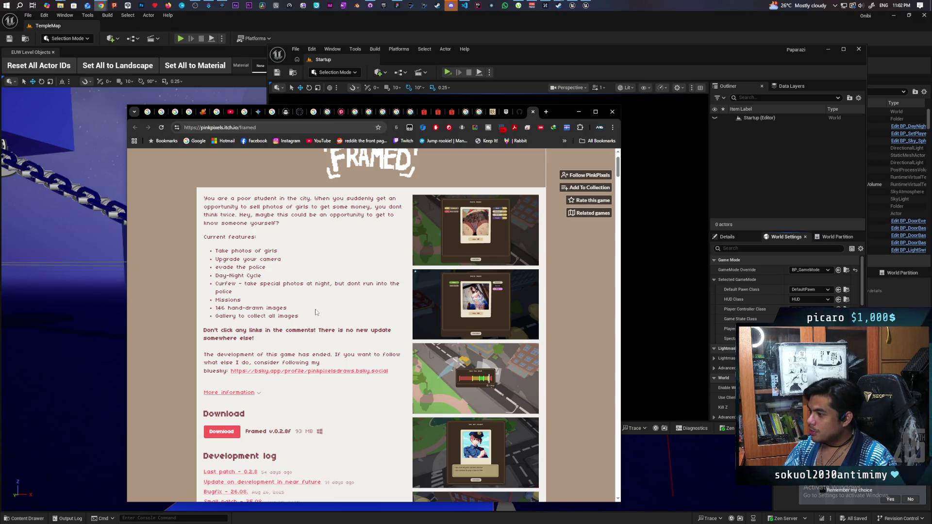
{"action": "scroll", "coordinate": [245, 312], "scroll_direction": "down", "scroll_amount": 2}
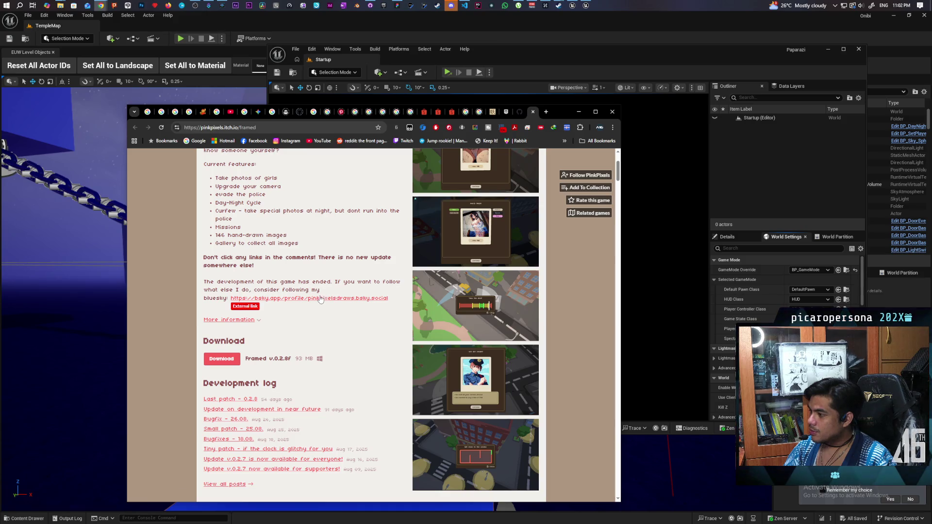
{"action": "scroll", "coordinate": [287, 319], "scroll_direction": "down", "scroll_amount": 1}
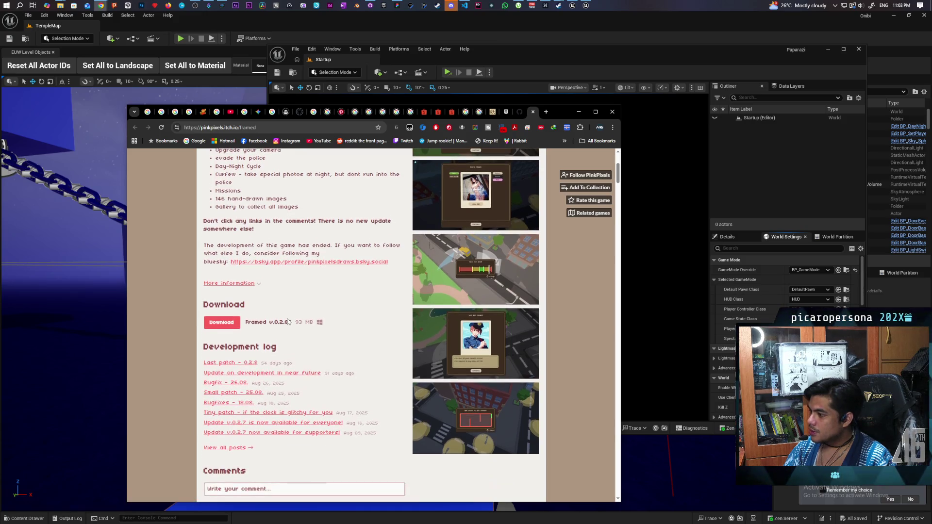
{"action": "scroll", "coordinate": [291, 320], "scroll_direction": "down", "scroll_amount": 2}
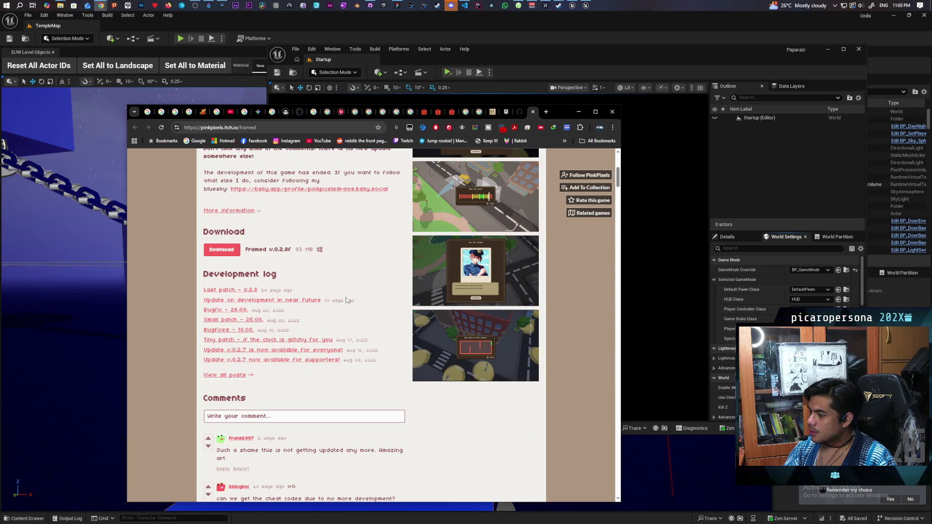
{"action": "scroll", "coordinate": [346, 301], "scroll_direction": "up", "scroll_amount": 6}
{"action": "scroll", "coordinate": [348, 296], "scroll_direction": "down", "scroll_amount": 1}
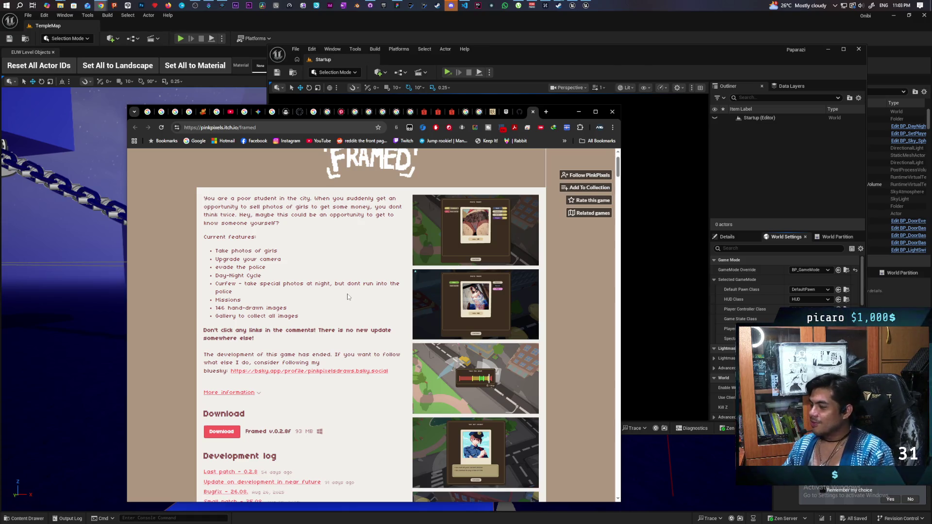
{"action": "scroll", "coordinate": [313, 283], "scroll_direction": "down", "scroll_amount": 8}
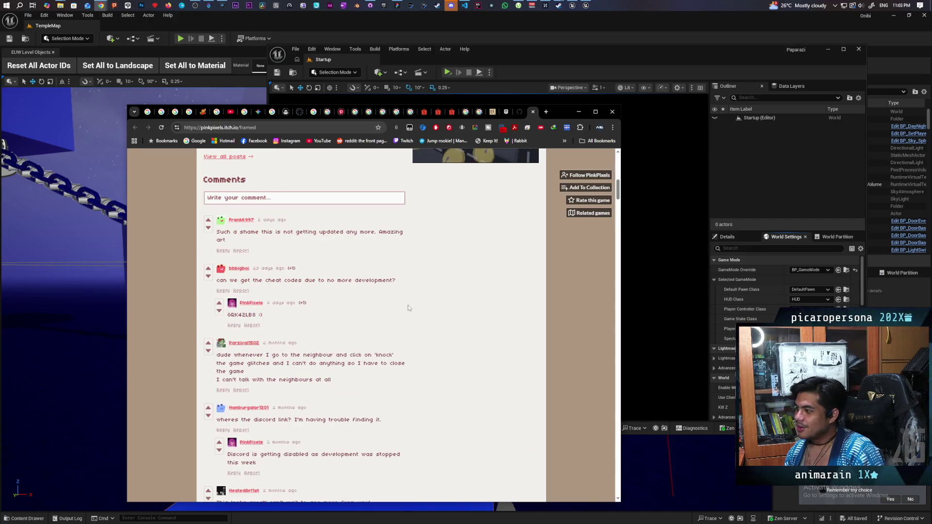
{"action": "scroll", "coordinate": [408, 308], "scroll_direction": "down", "scroll_amount": 7}
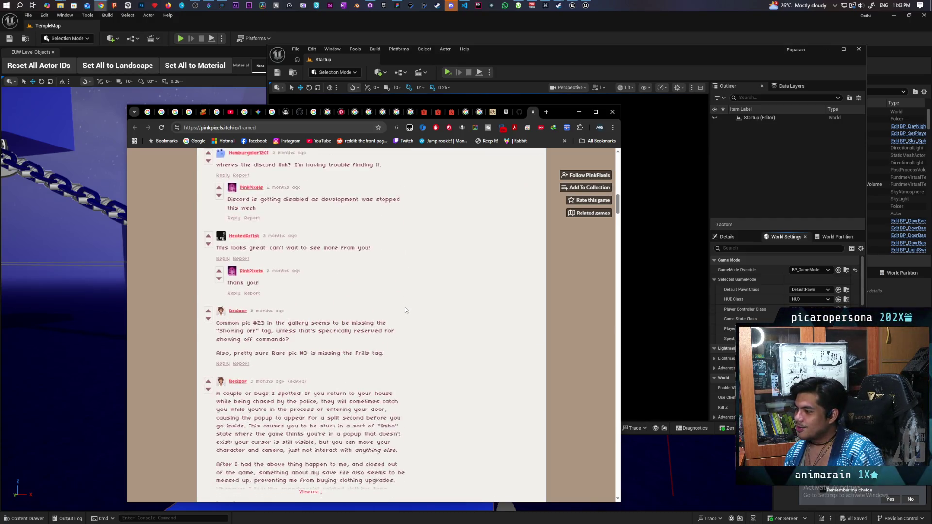
{"action": "scroll", "coordinate": [404, 310], "scroll_direction": "down", "scroll_amount": 9}
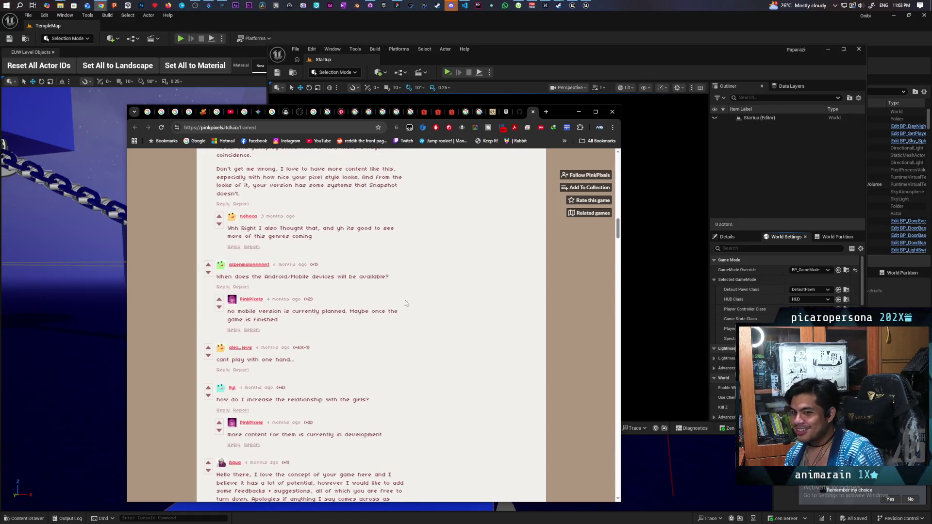
{"action": "scroll", "coordinate": [411, 297], "scroll_direction": "down", "scroll_amount": 10}
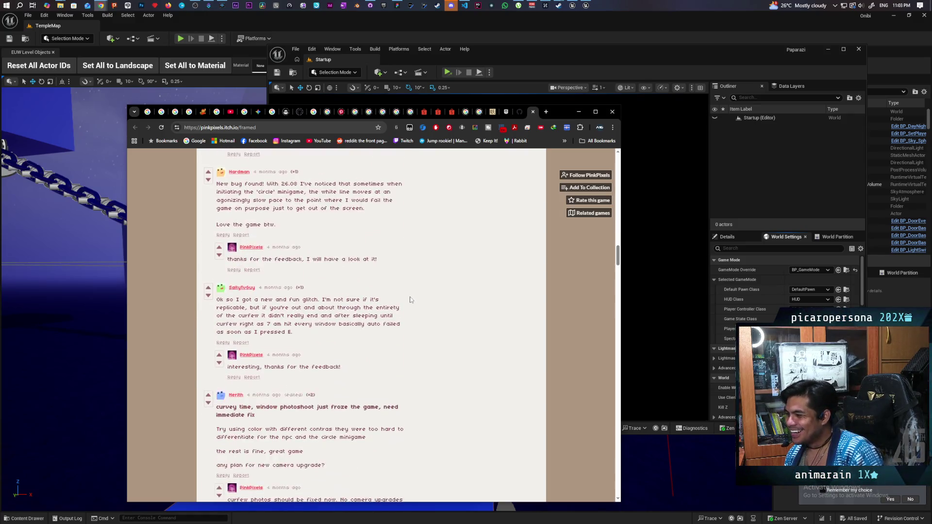
{"action": "scroll", "coordinate": [409, 299], "scroll_direction": "down", "scroll_amount": 6}
{"action": "scroll", "coordinate": [409, 300], "scroll_direction": "up", "scroll_amount": 5}
{"action": "scroll", "coordinate": [409, 298], "scroll_direction": "up", "scroll_amount": 15}
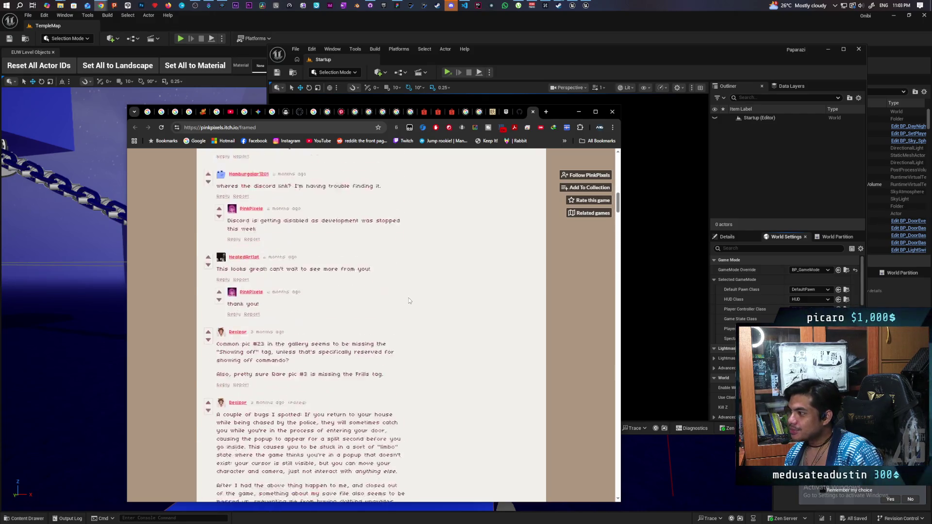
{"action": "scroll", "coordinate": [409, 298], "scroll_direction": "up", "scroll_amount": 15}
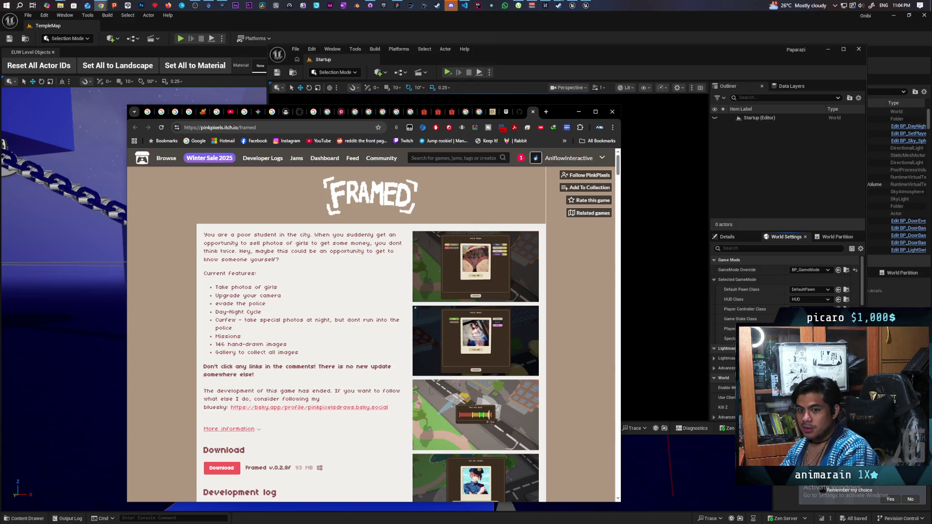
- Go back to the Snapshot! (SFW edition) page and read its story and features sections
{"action": "key", "text": "alt+Left"}
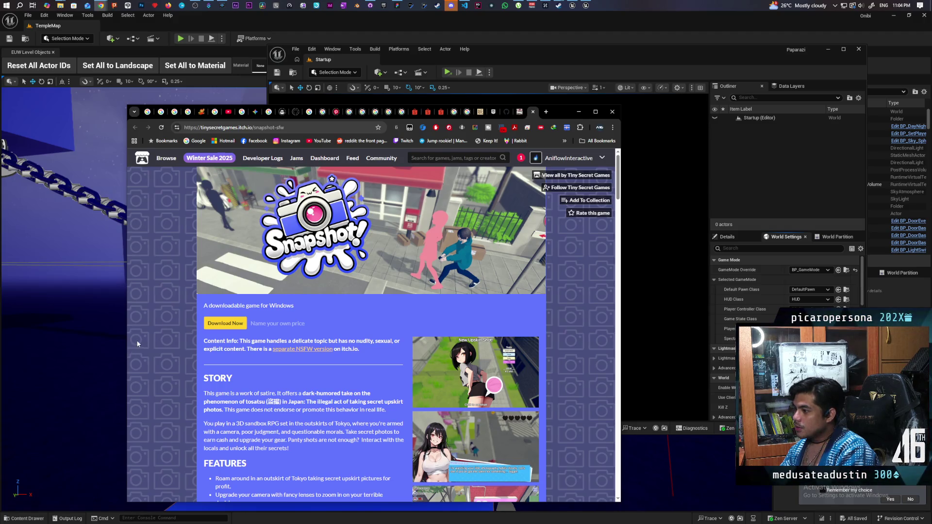
{"action": "scroll", "coordinate": [137, 344], "scroll_direction": "down", "scroll_amount": 1}
{"action": "scroll", "coordinate": [138, 344], "scroll_direction": "up", "scroll_amount": 1}
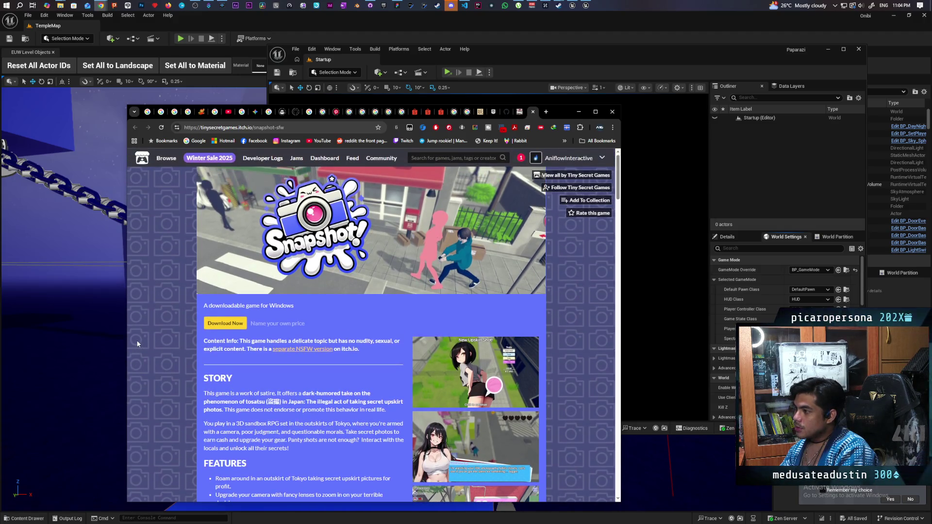
{"action": "scroll", "coordinate": [135, 346], "scroll_direction": "down", "scroll_amount": 1}
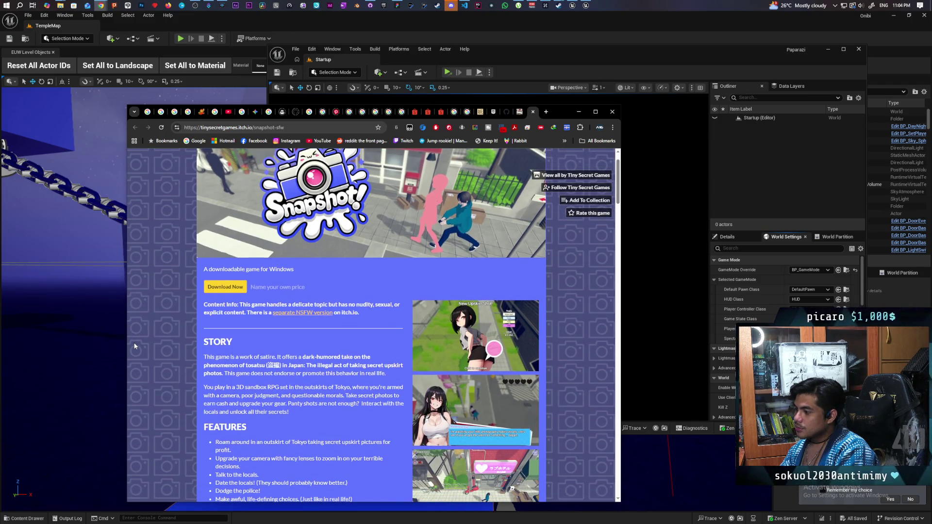
{"action": "scroll", "coordinate": [135, 345], "scroll_direction": "down", "scroll_amount": 3}
{"action": "scroll", "coordinate": [135, 346], "scroll_direction": "down", "scroll_amount": 5}
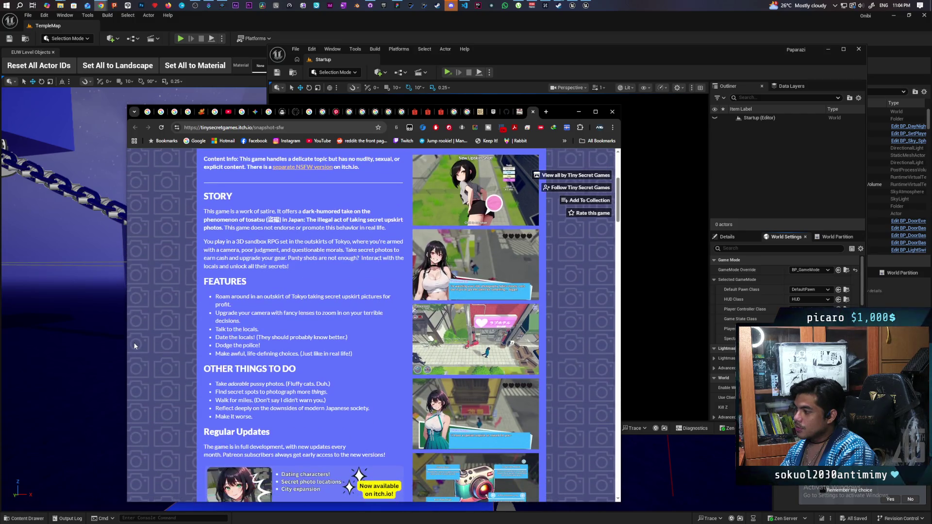
{"action": "scroll", "coordinate": [135, 346], "scroll_direction": "down", "scroll_amount": 5}
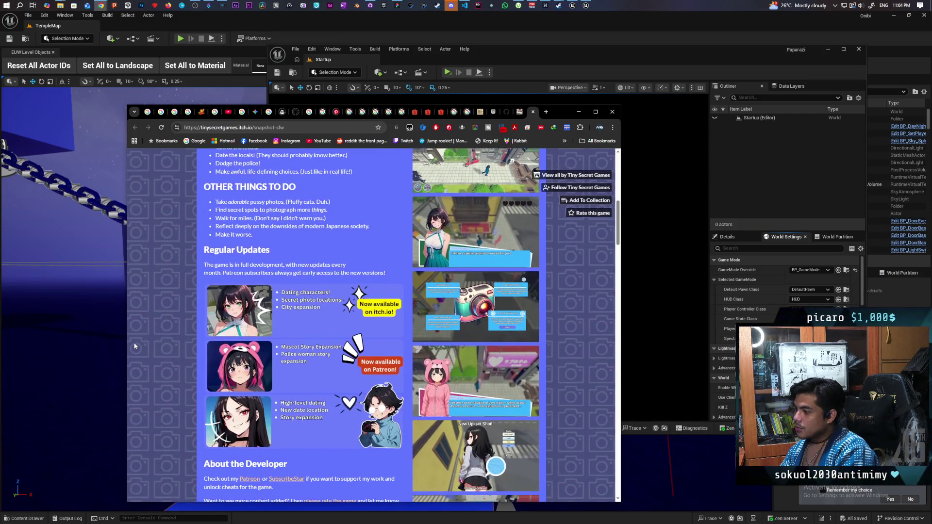
{"action": "scroll", "coordinate": [135, 345], "scroll_direction": "down", "scroll_amount": 4}
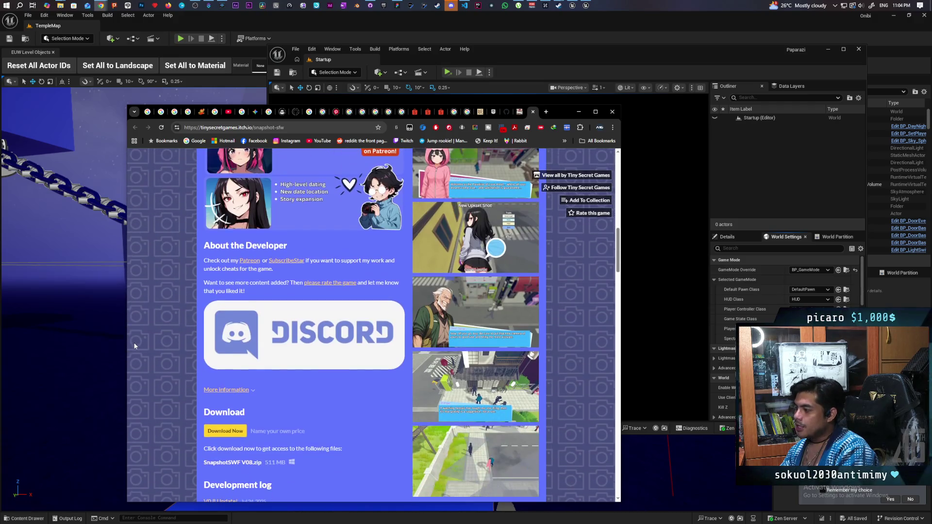
{"action": "scroll", "coordinate": [135, 345], "scroll_direction": "down", "scroll_amount": 1}
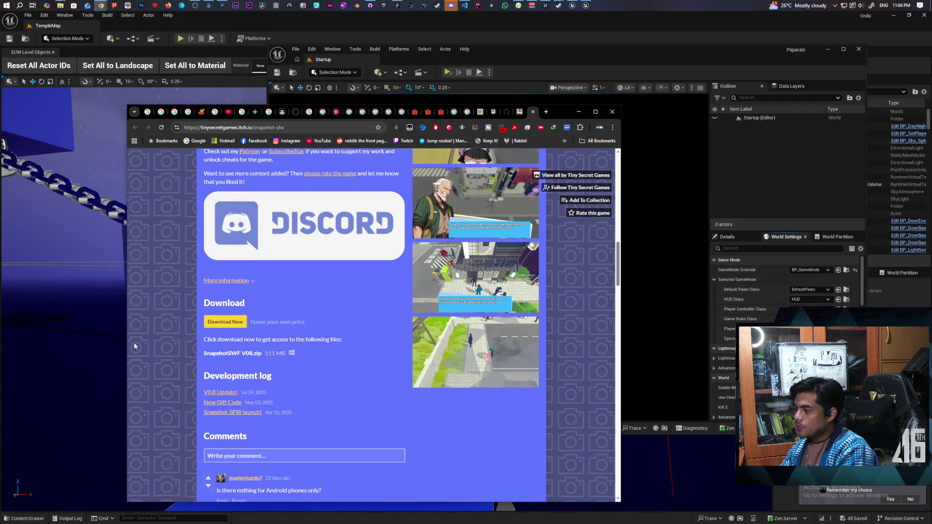
{"action": "scroll", "coordinate": [135, 346], "scroll_direction": "down", "scroll_amount": 2}
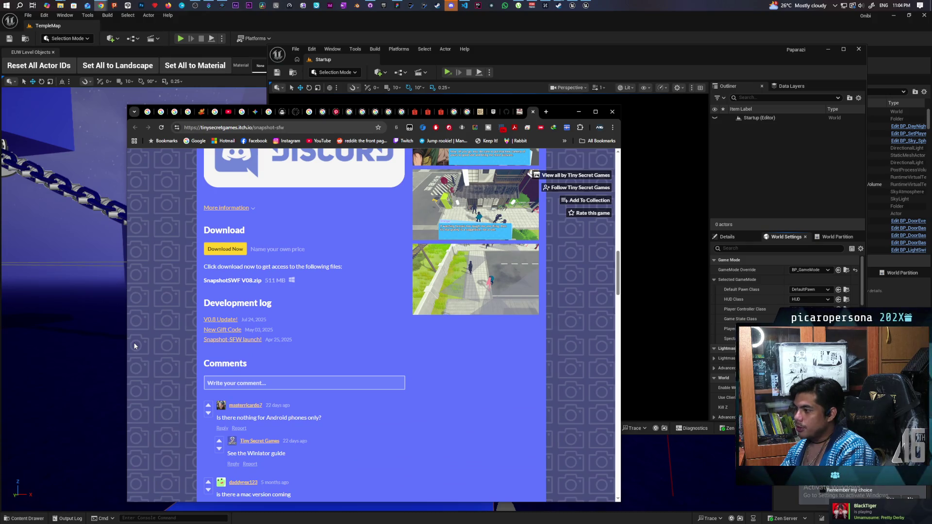
{"action": "scroll", "coordinate": [135, 345], "scroll_direction": "up", "scroll_amount": 3}
{"action": "scroll", "coordinate": [135, 345], "scroll_direction": "up", "scroll_amount": 10}
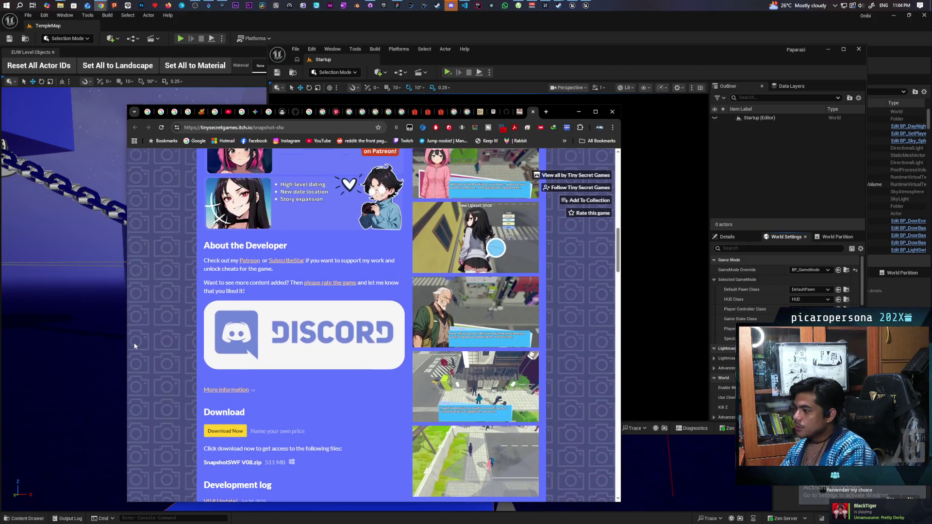
{"action": "scroll", "coordinate": [135, 346], "scroll_direction": "up", "scroll_amount": 5}
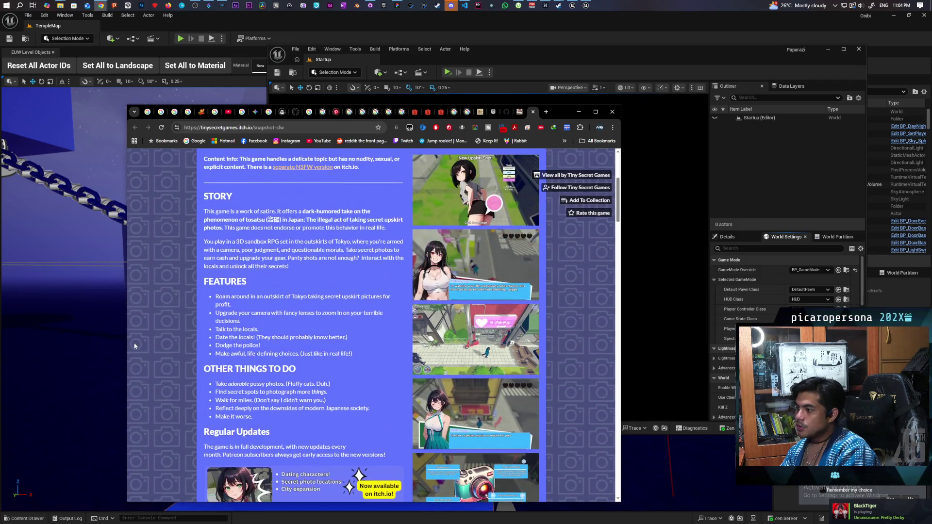
{"action": "scroll", "coordinate": [134, 346], "scroll_direction": "up", "scroll_amount": 1}
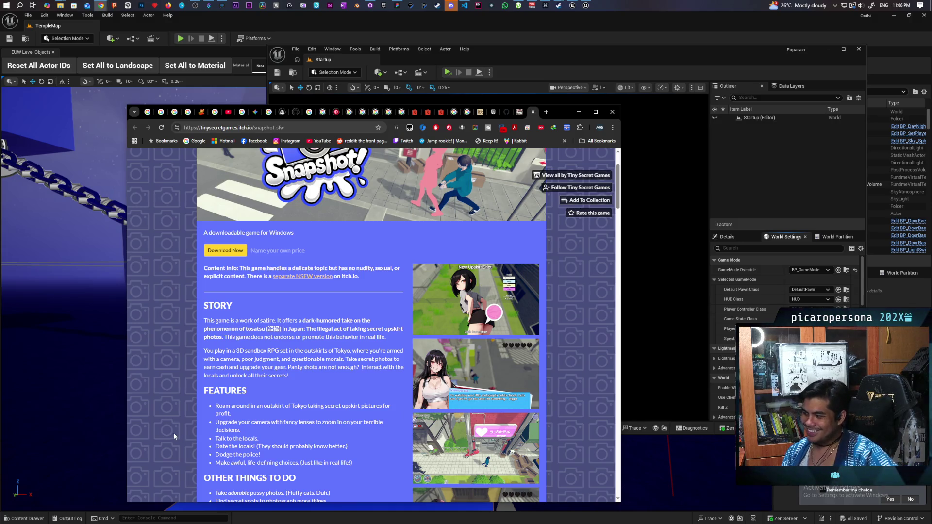
{"action": "scroll", "coordinate": [174, 436], "scroll_direction": "down", "scroll_amount": 4}
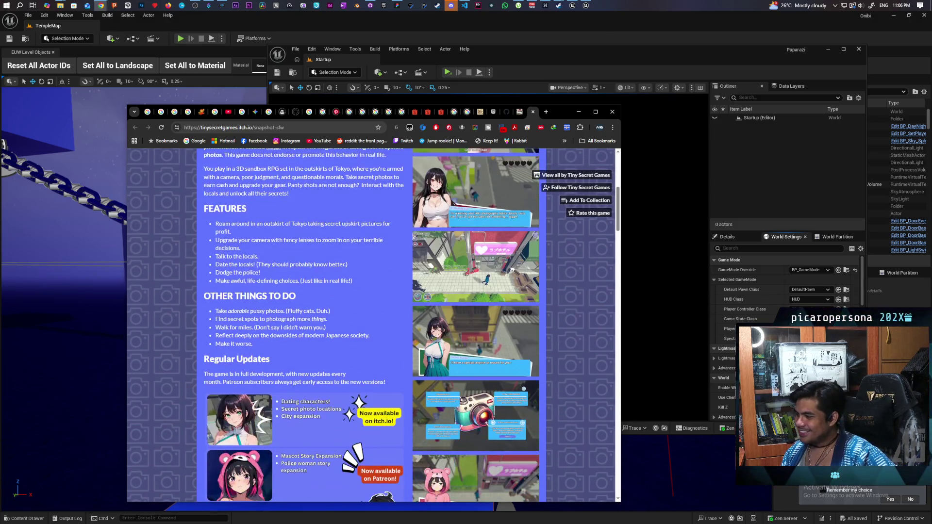
{"action": "scroll", "coordinate": [237, 433], "scroll_direction": "down", "scroll_amount": 3}
{"action": "scroll", "coordinate": [237, 433], "scroll_direction": "down", "scroll_amount": 3}
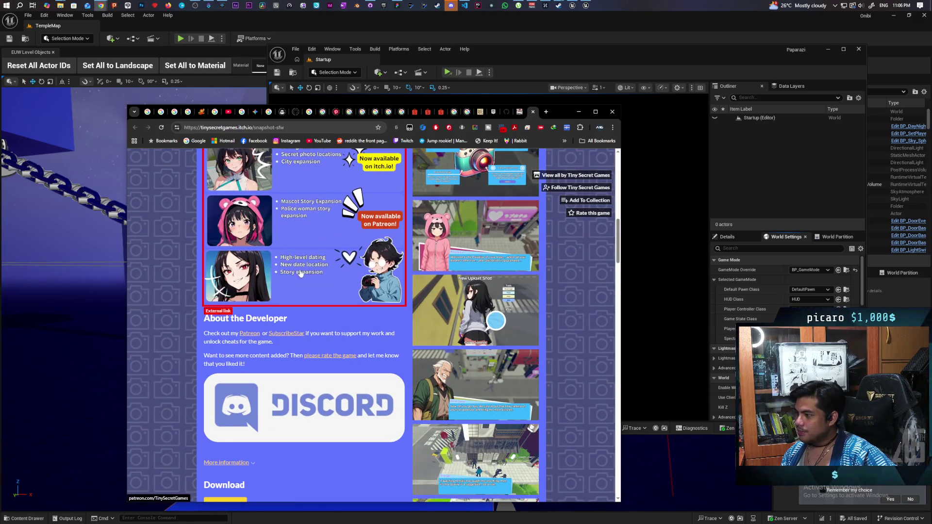
{"action": "scroll", "coordinate": [345, 258], "scroll_direction": "up", "scroll_amount": 3}
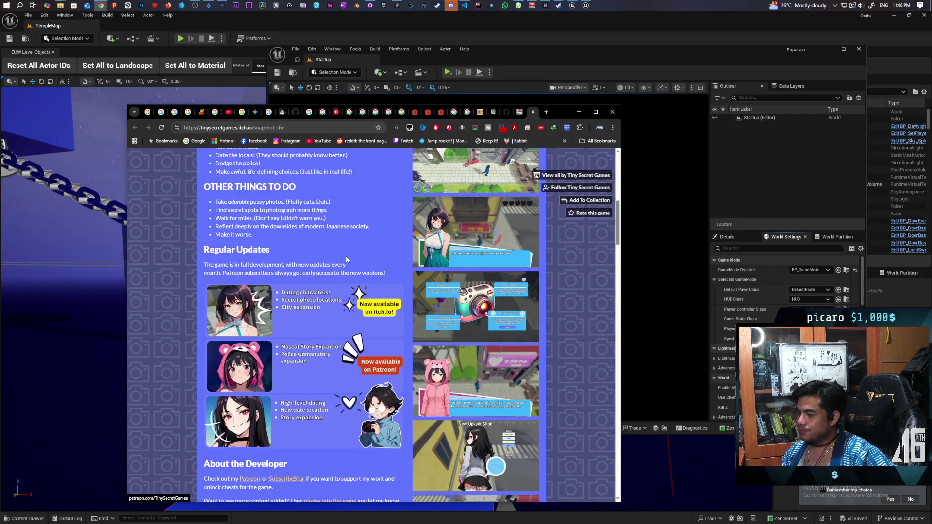
{"action": "scroll", "coordinate": [345, 256], "scroll_direction": "up", "scroll_amount": 5}
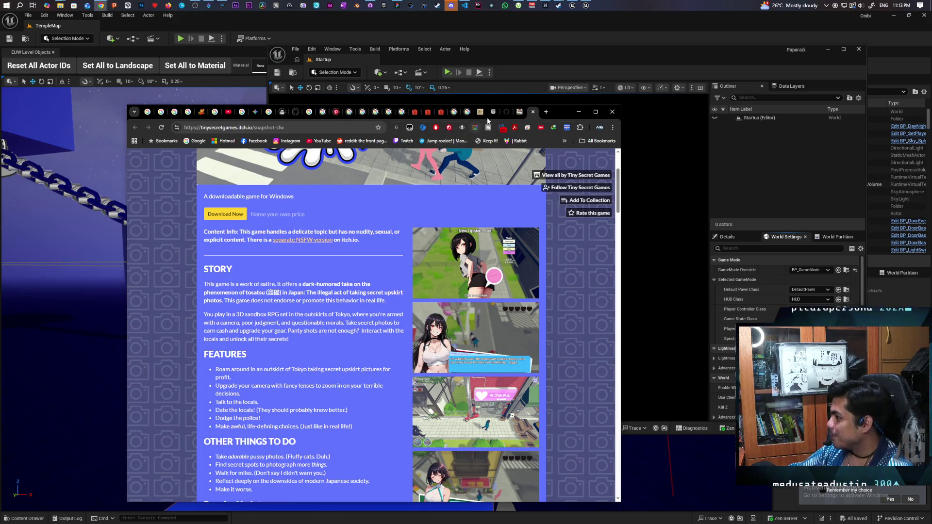
{"action": "left_click", "coordinate": [507, 112]}
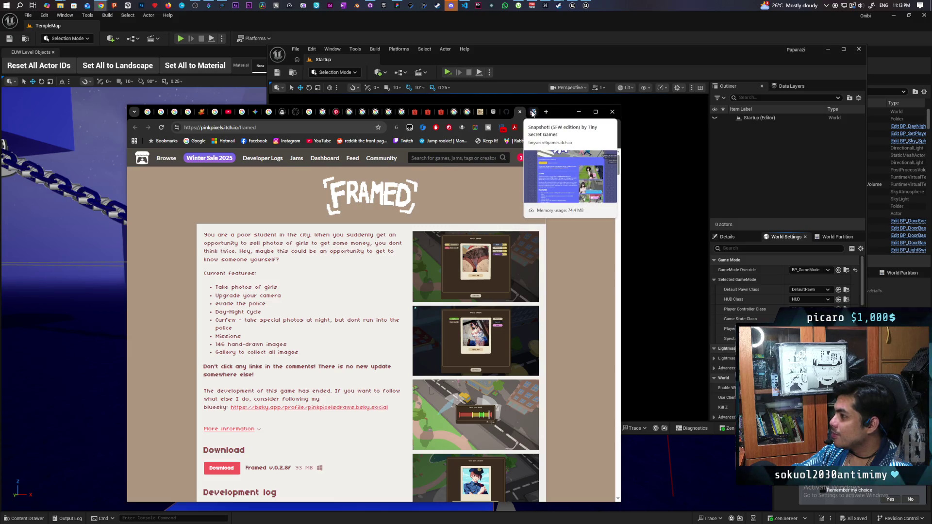
{"action": "left_click", "coordinate": [532, 113]}
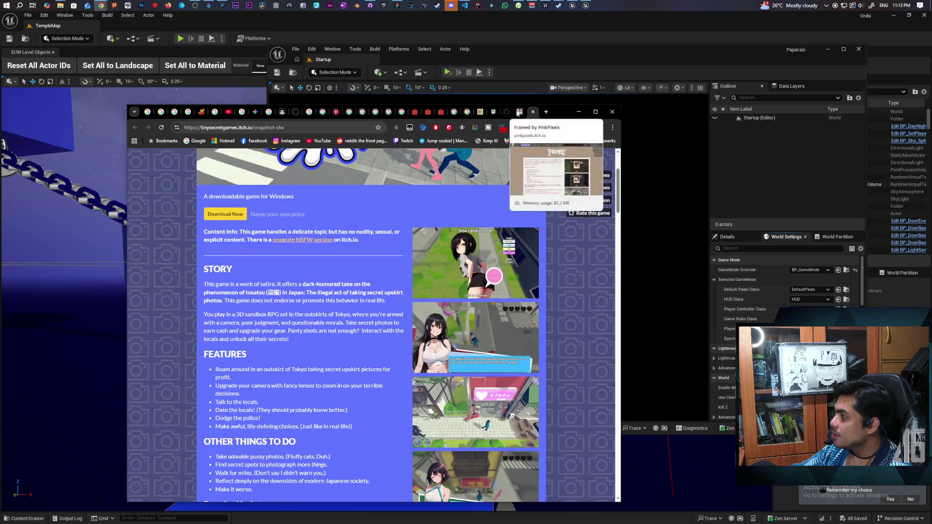
{"action": "scroll", "coordinate": [488, 207], "scroll_direction": "up", "scroll_amount": 3}
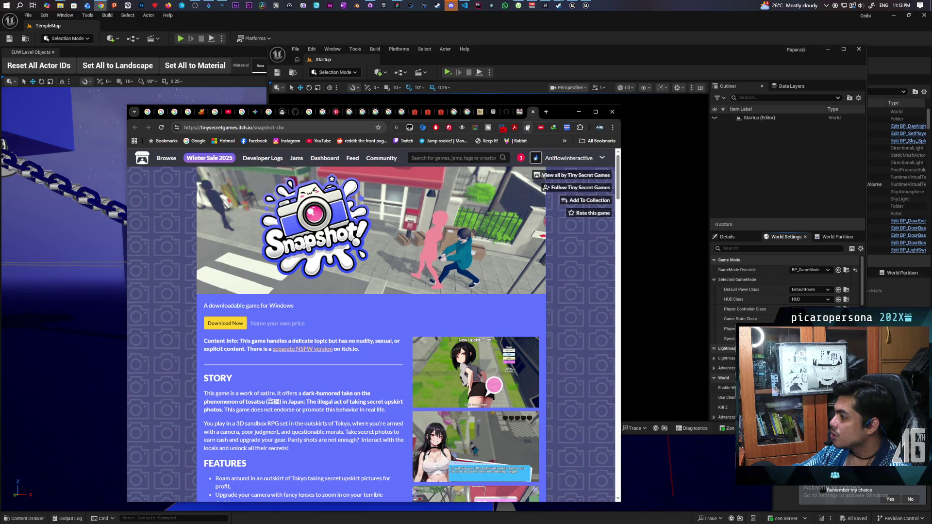
{"action": "left_click", "coordinate": [517, 112]}
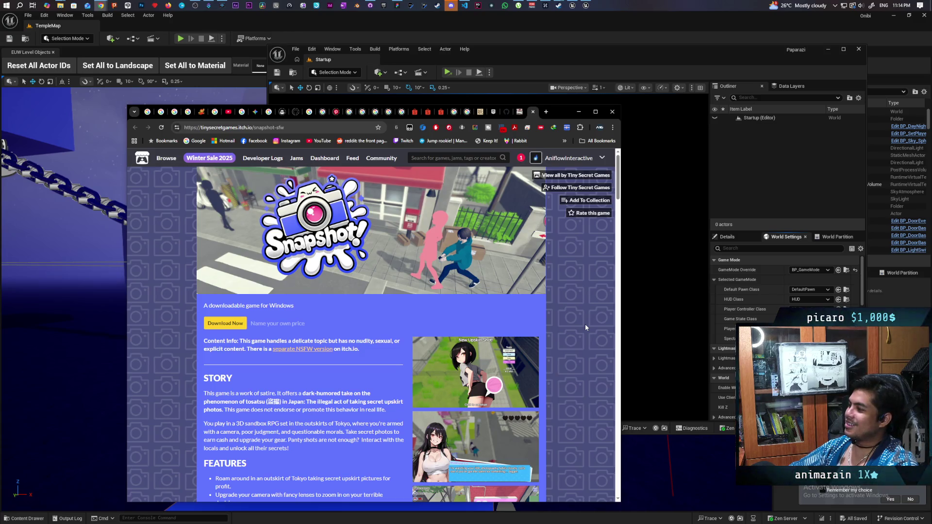
- Check the Framed tab, return to the Snapshot! tab, then bring up the whiteboard app
{"action": "left_click", "coordinate": [519, 113]}
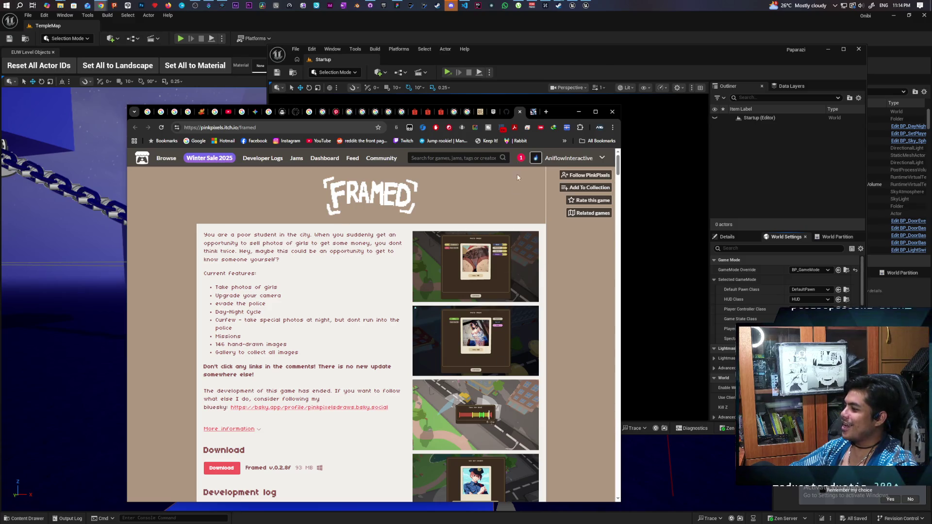
{"action": "left_click", "coordinate": [534, 112]}
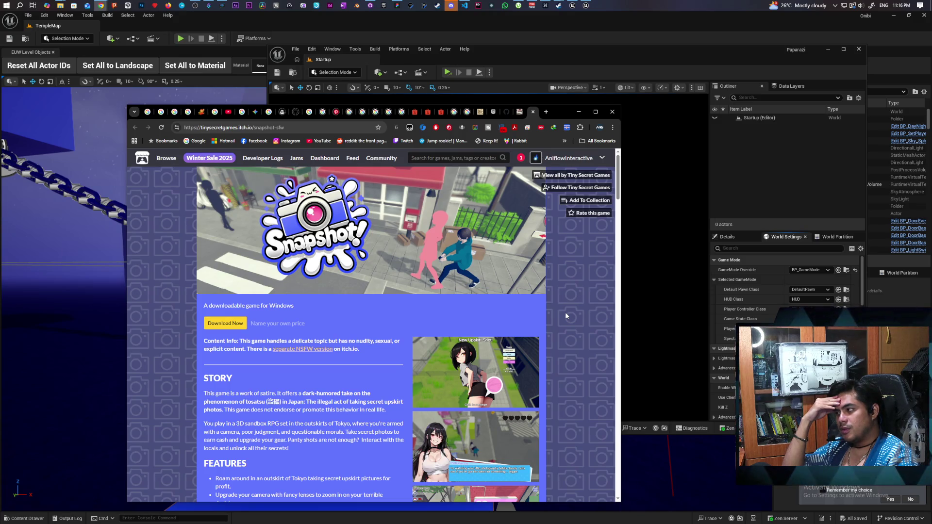
{"action": "left_click", "coordinate": [397, 6]}
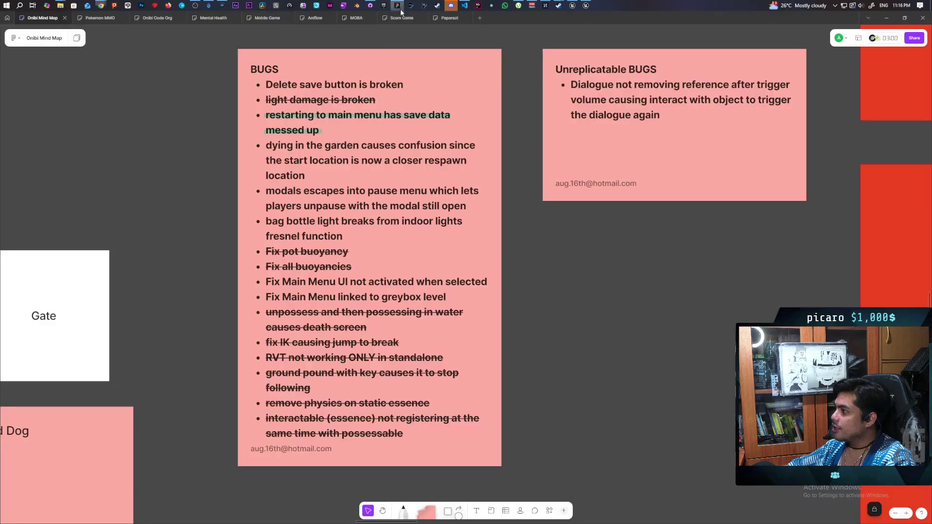
- On the Paparazi board, add a square card beside the DSLR card reading 'old man and lady need hot people pictures'
{"action": "left_click", "coordinate": [447, 18]}
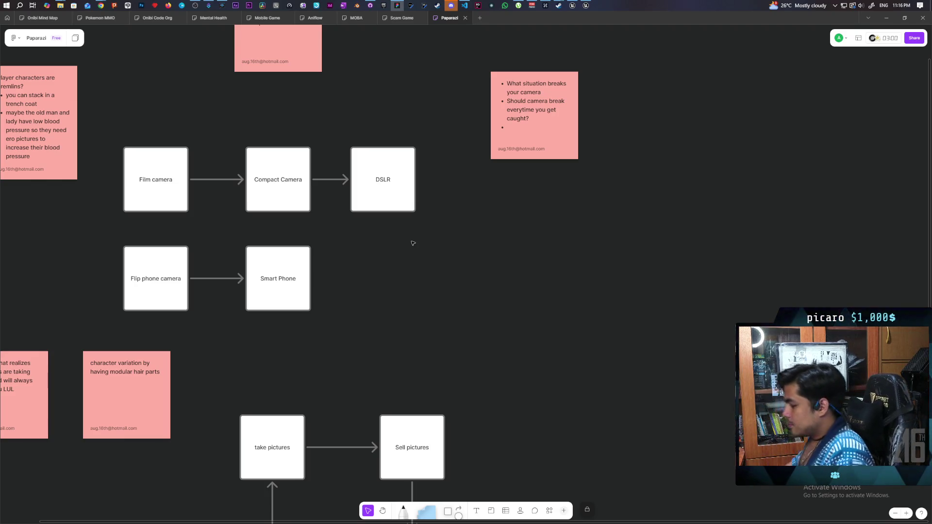
{"action": "scroll", "coordinate": [652, 207], "scroll_direction": "right", "scroll_amount": 6}
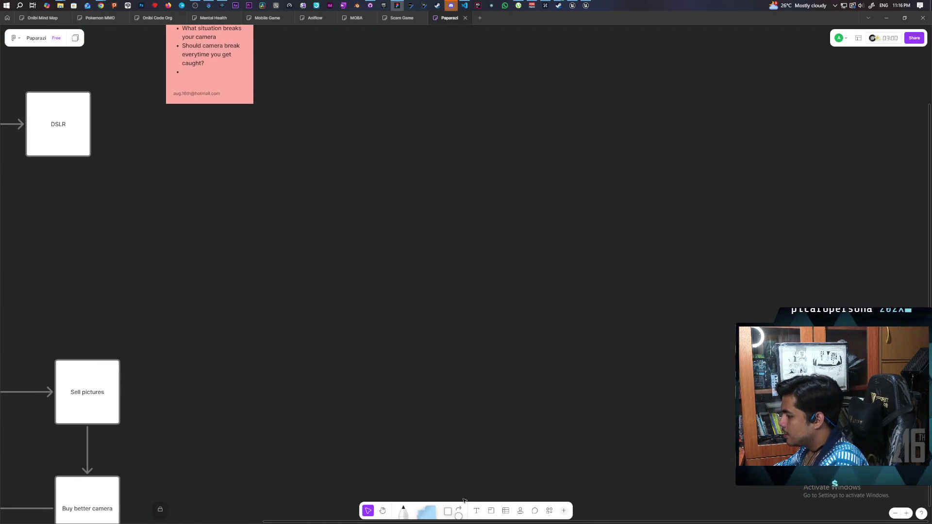
{"action": "left_click_drag", "start_coordinate": [450, 512], "coordinate": [413, 152]}
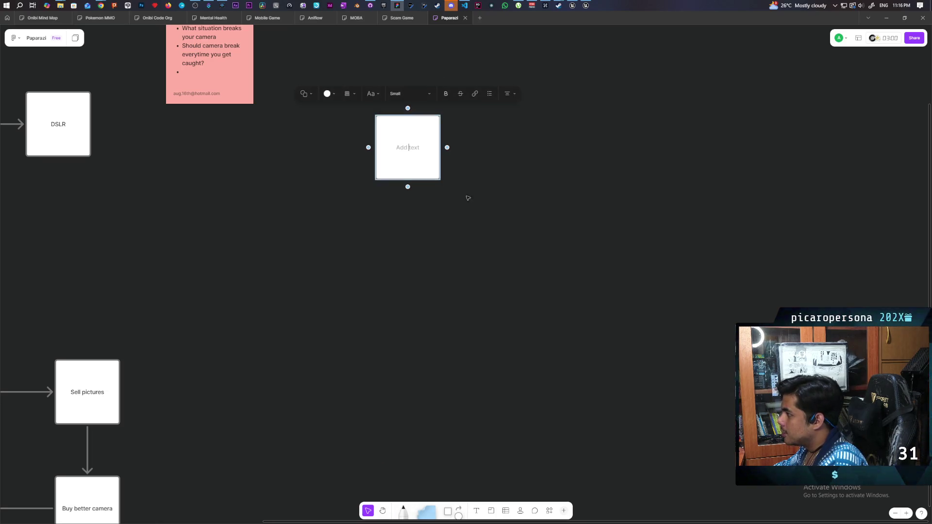
{"action": "type", "text": "old man and lady"}
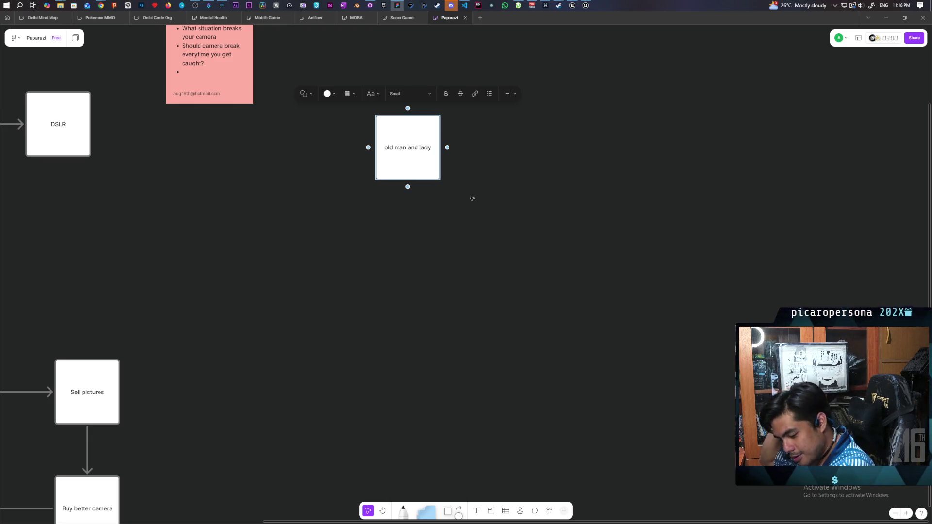
{"action": "type", "text": " need "}
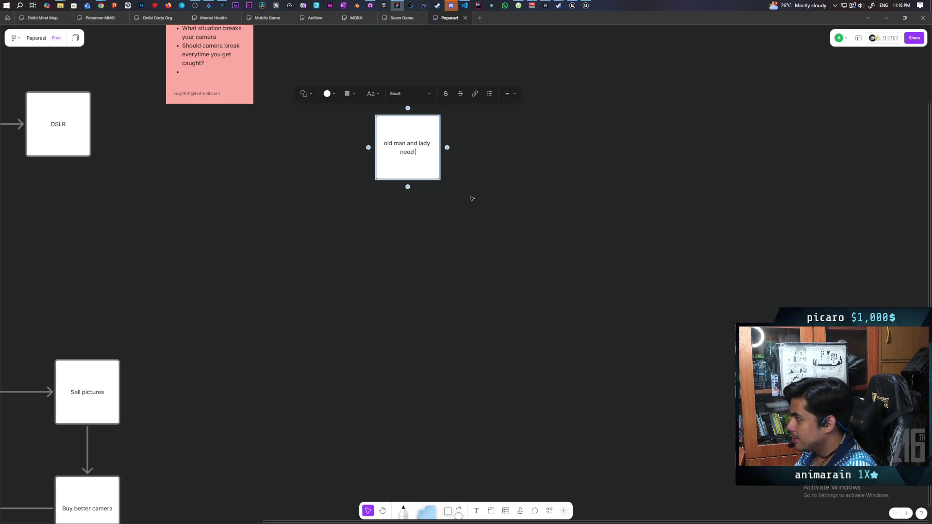
{"action": "type", "text": "hot people pictures"}
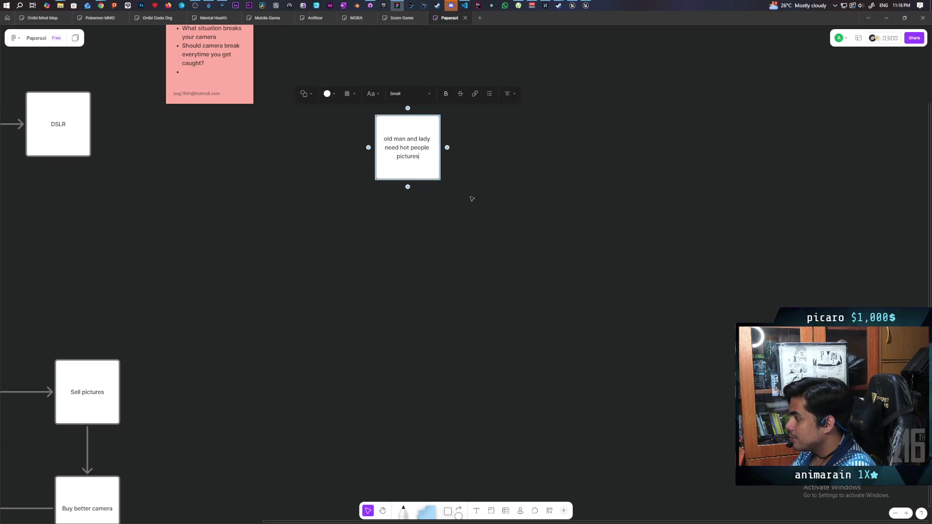
{"action": "left_click", "coordinate": [426, 176]}
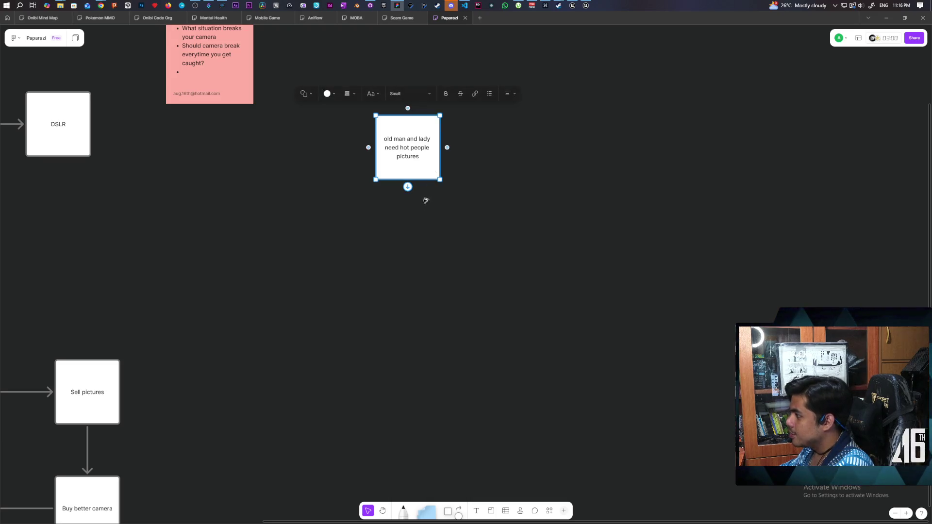
- Duplicate the card and change its text to 'demons making fake instagram pages'
{"action": "key", "text": "ctrl+d"}
{"action": "double_click", "coordinate": [414, 249]}
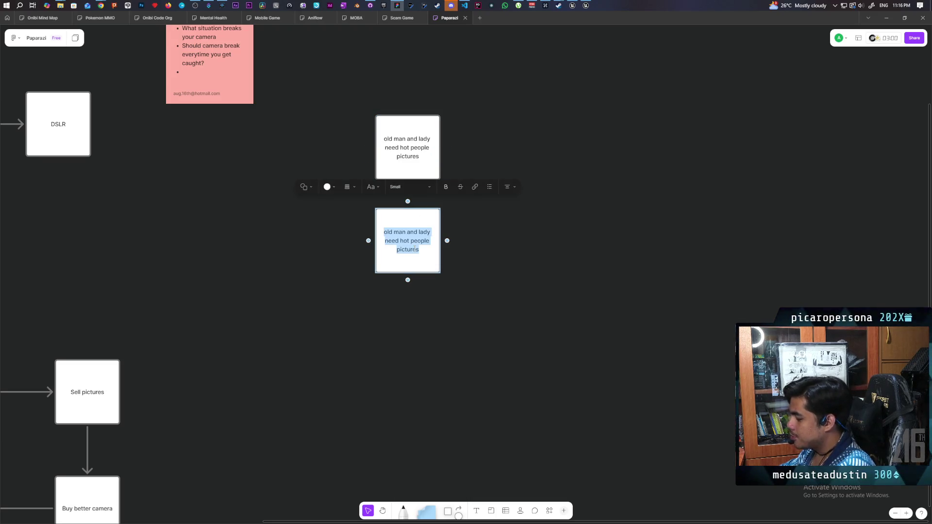
{"action": "type", "text": "demo"}
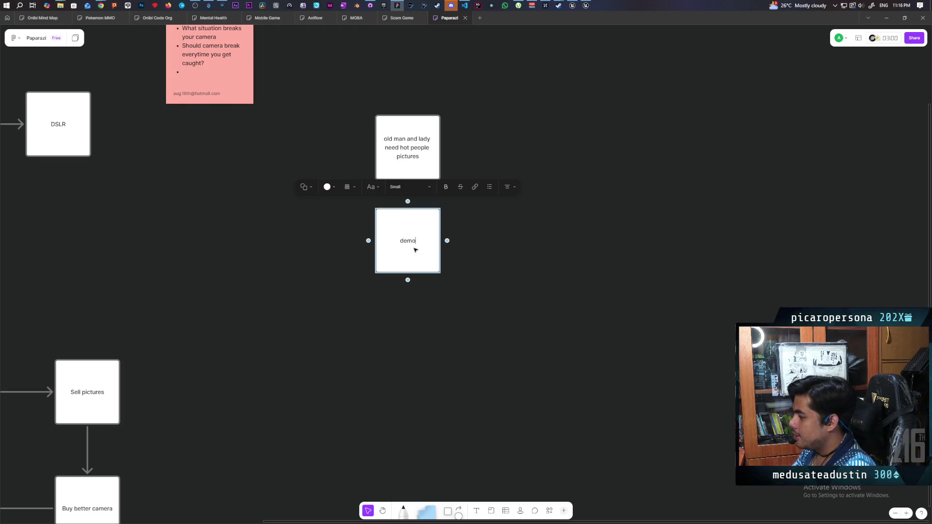
{"action": "type", "text": "ns making "}
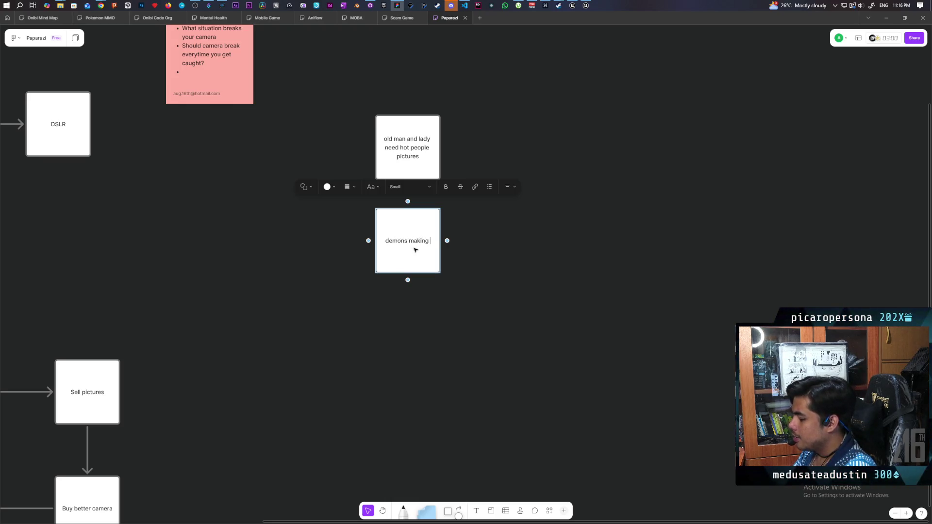
{"action": "type", "text": "fake instag"}
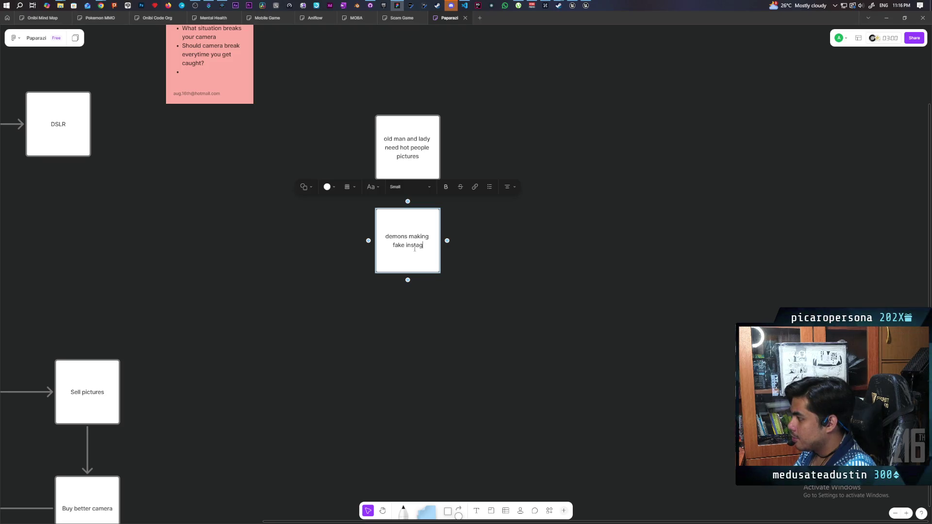
{"action": "type", "text": "ram pages"}
{"action": "left_click", "coordinate": [489, 310]}
- Place a copy below it and start retyping it as 'female shut it summons demons'
{"action": "left_click", "coordinate": [413, 265]}
{"action": "left_click_drag", "start_coordinate": [419, 265], "coordinate": [409, 344]}
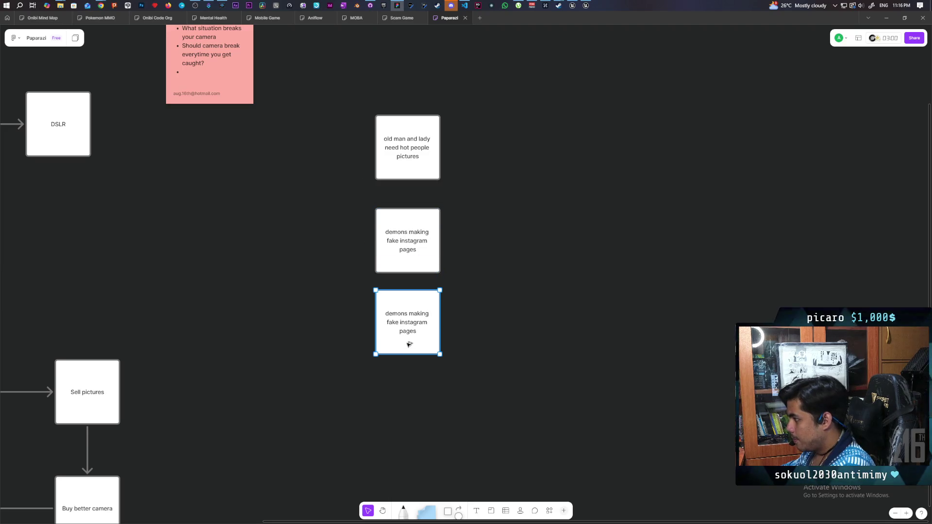
{"action": "double_click", "coordinate": [409, 344]}
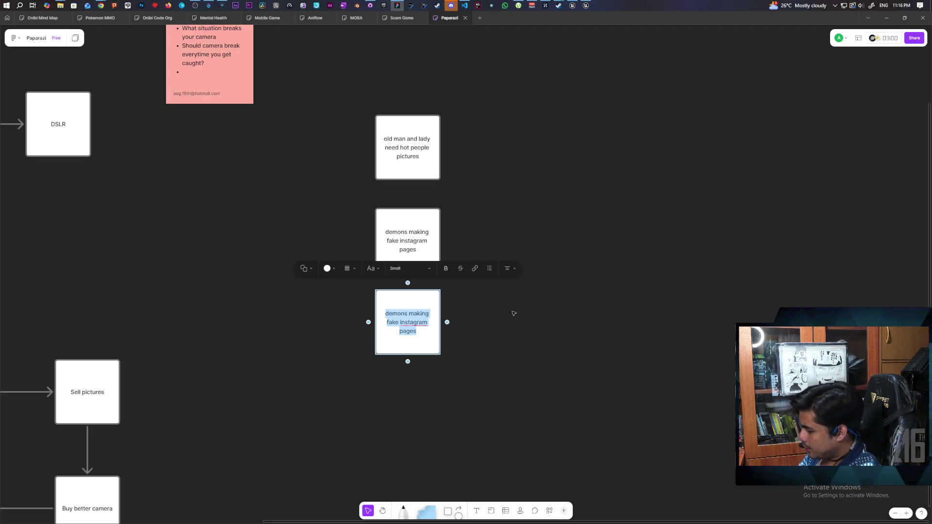
{"action": "type", "text": "fe"}
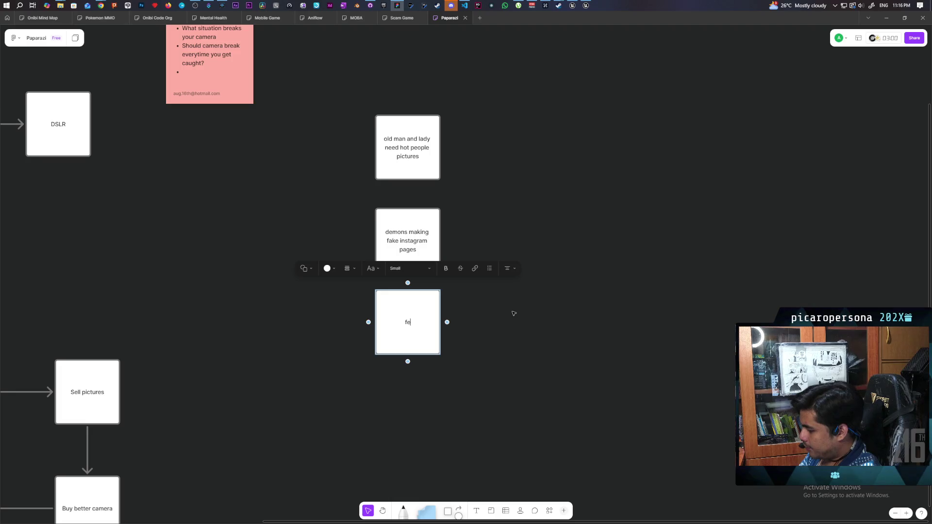
{"action": "type", "text": "male shu"}
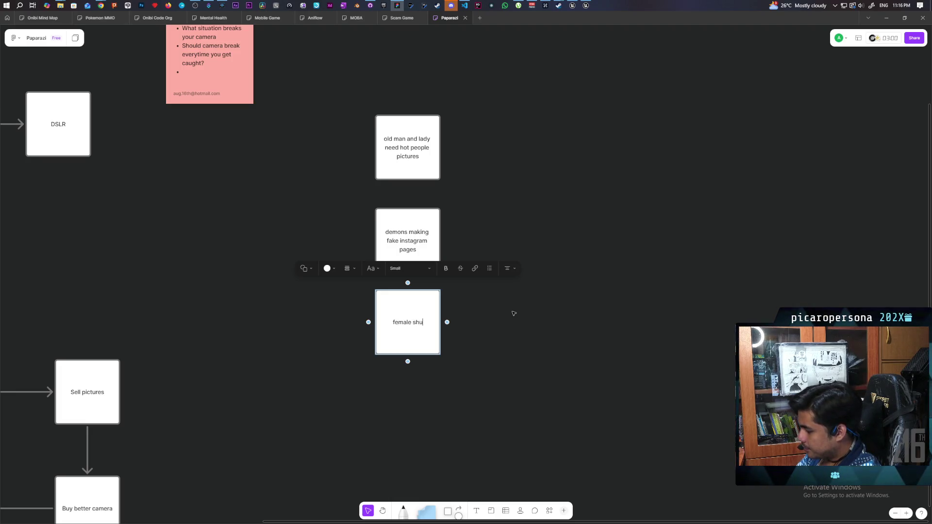
{"action": "type", "text": "t it summons demons"}
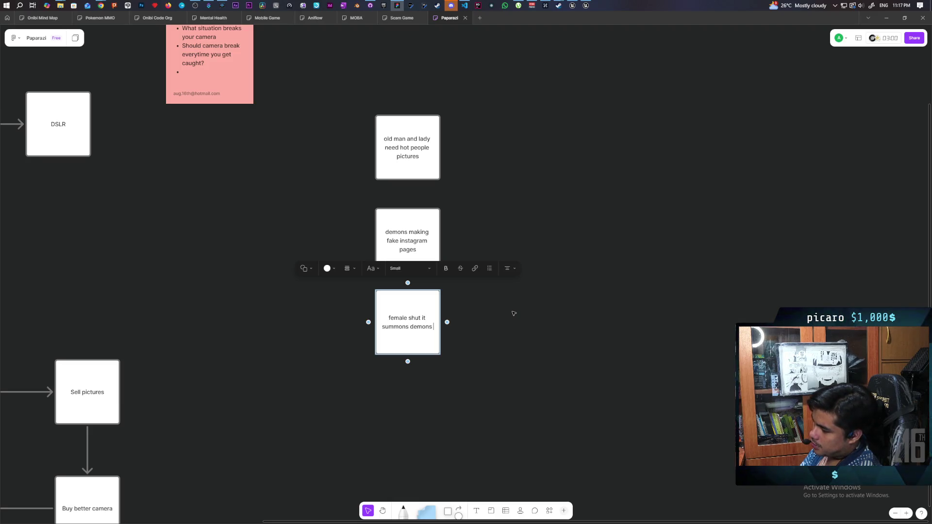
- Complete the third card's text as 'female shut it summons demons to take pictures of 3d girls'
{"action": "type", "text": "so t"}
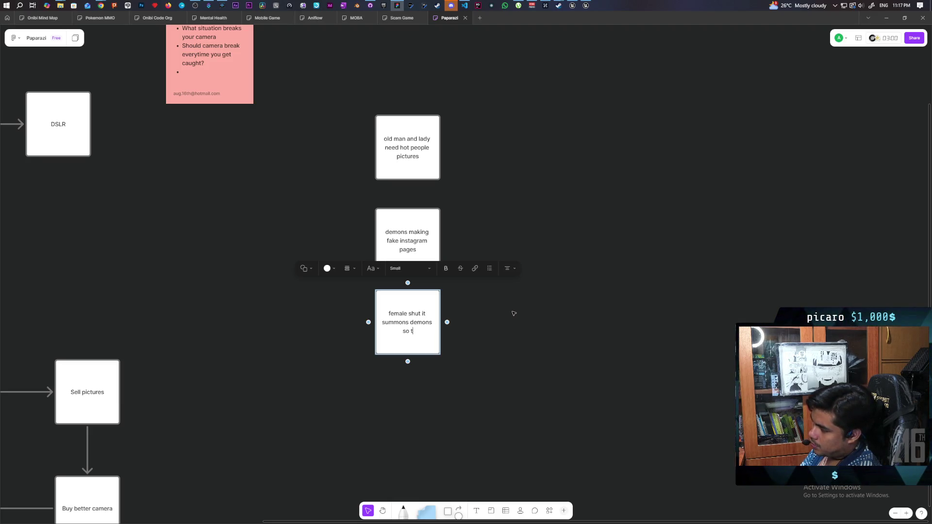
{"action": "key", "text": "BackSpace"}
{"action": "key", "text": "BackSpace"}
{"action": "key", "text": "BackSpace"}
{"action": "key", "text": "BackSpace"}
{"action": "type", "text": "to "}
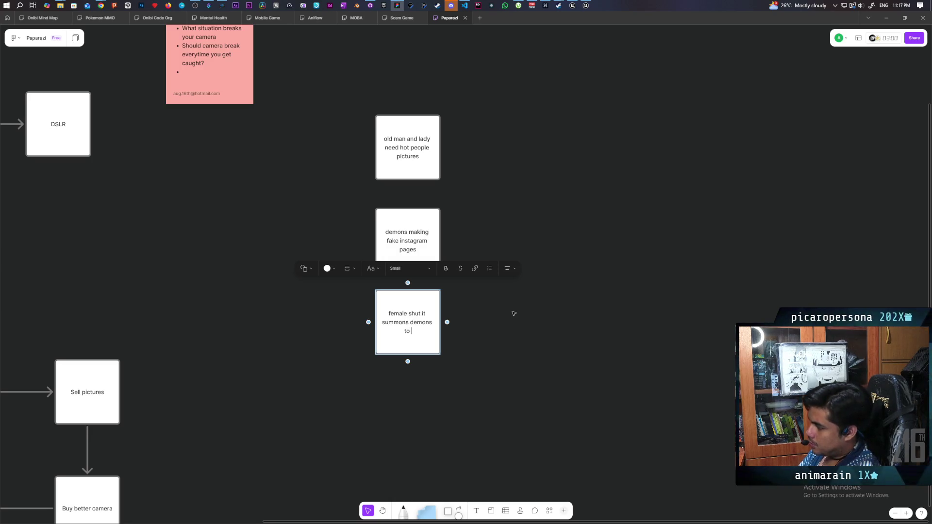
{"action": "type", "text": "take pictures of"}
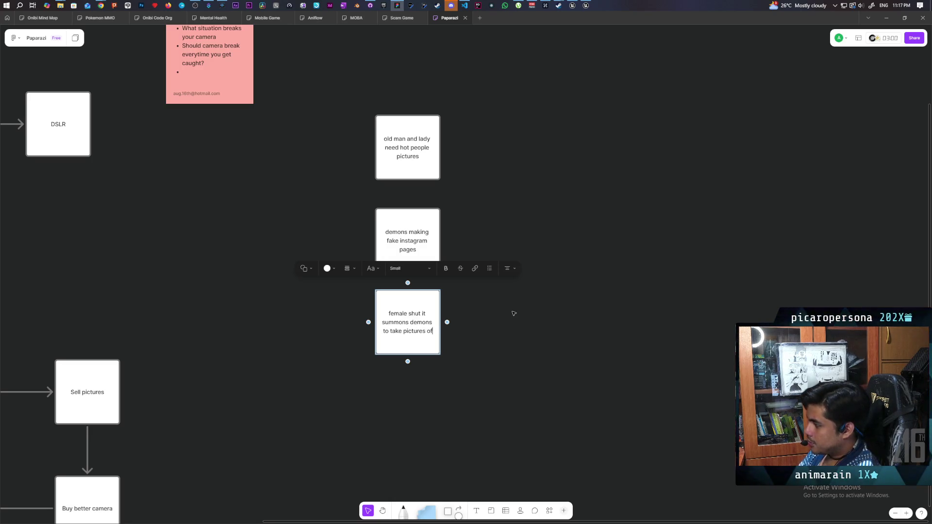
{"action": "type", "text": " 3d girls"}
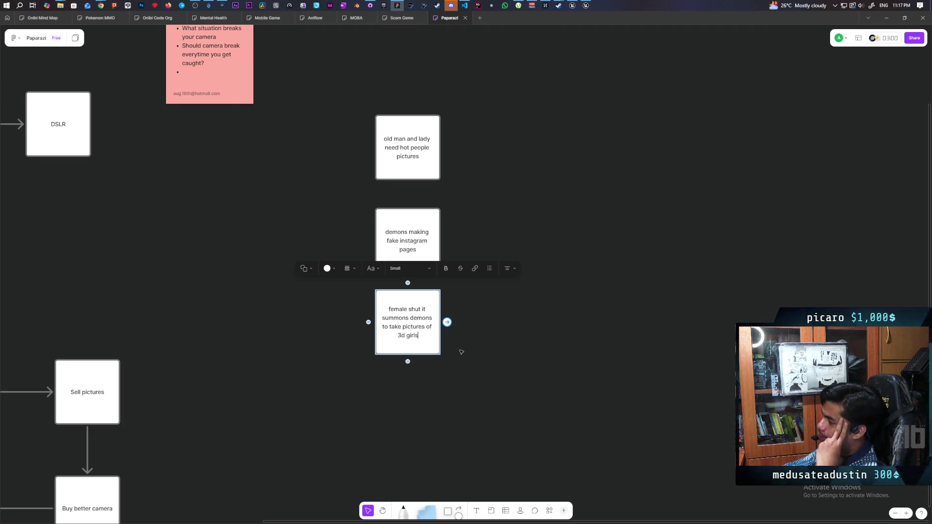
{"action": "left_click", "coordinate": [434, 386]}
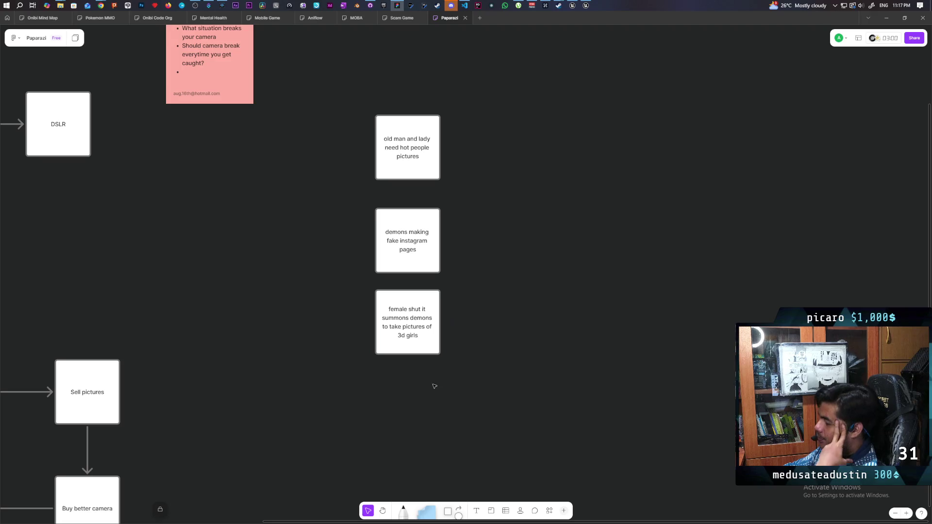
{"action": "left_click", "coordinate": [400, 235]}
{"action": "left_click_drag", "start_coordinate": [408, 214], "coordinate": [408, 208]}
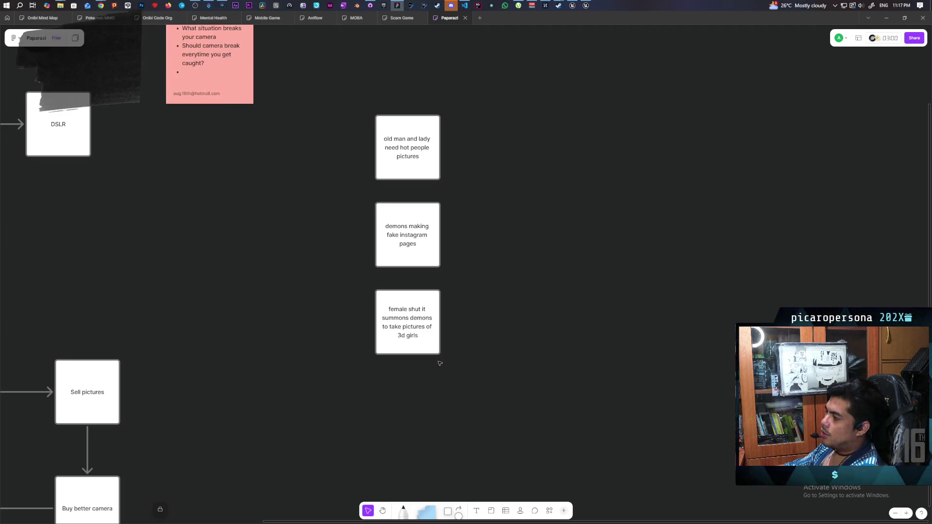
{"action": "mouse_move", "coordinate": [348, 86]}
{"action": "left_mouse_down"}
{"action": "mouse_move", "coordinate": [375, 113]}
{"action": "mouse_move", "coordinate": [497, 165]}
{"action": "left_mouse_up"}
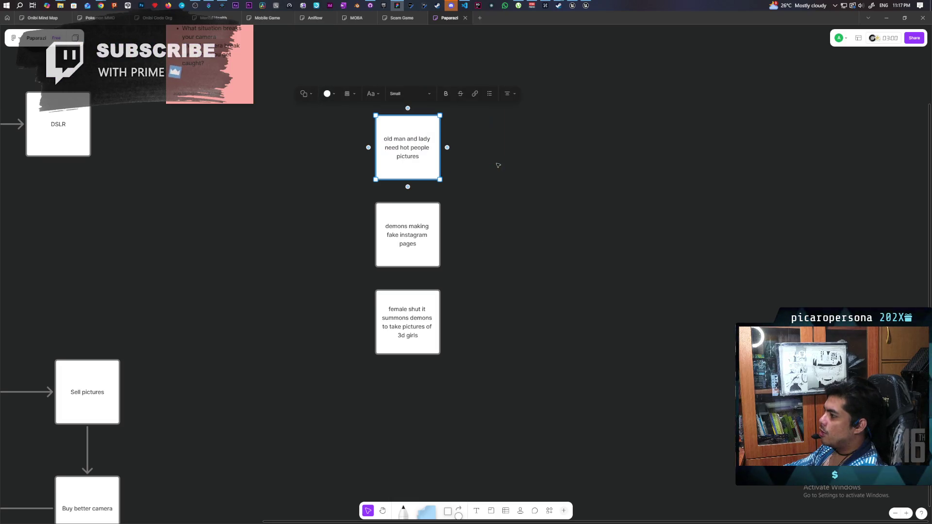
{"action": "left_click", "coordinate": [482, 184]}
{"action": "mouse_move", "coordinate": [346, 93]}
{"action": "left_mouse_down"}
{"action": "mouse_move", "coordinate": [472, 152]}
{"action": "mouse_move", "coordinate": [496, 203]}
{"action": "left_mouse_up"}
{"action": "left_click", "coordinate": [495, 202]}
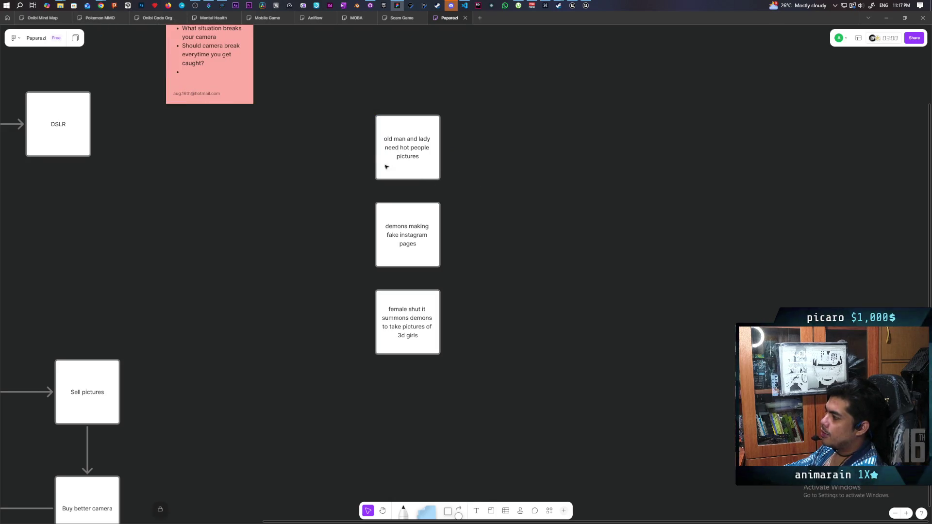
{"action": "left_click_drag", "start_coordinate": [343, 83], "coordinate": [499, 187]}
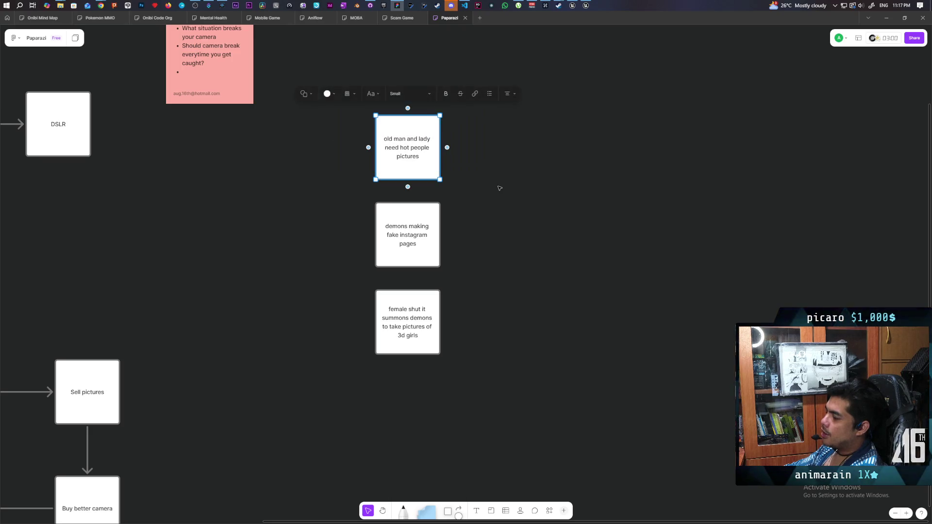
{"action": "left_click", "coordinate": [375, 104]}
{"action": "left_click_drag", "start_coordinate": [341, 69], "coordinate": [500, 171]}
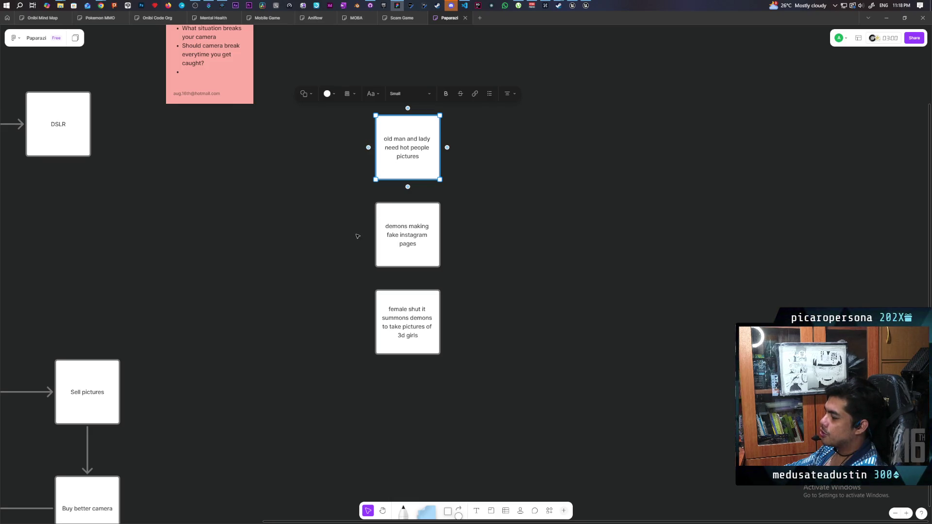
{"action": "mouse_move", "coordinate": [338, 79]}
{"action": "left_mouse_down"}
{"action": "mouse_move", "coordinate": [505, 151]}
{"action": "mouse_move", "coordinate": [528, 199]}
{"action": "left_mouse_up"}
{"action": "left_click", "coordinate": [327, 141]}
{"action": "mouse_move", "coordinate": [333, 93]}
{"action": "left_mouse_down"}
{"action": "mouse_move", "coordinate": [540, 165]}
{"action": "mouse_move", "coordinate": [544, 242]}
{"action": "left_mouse_up"}
{"action": "left_click", "coordinate": [544, 242]}
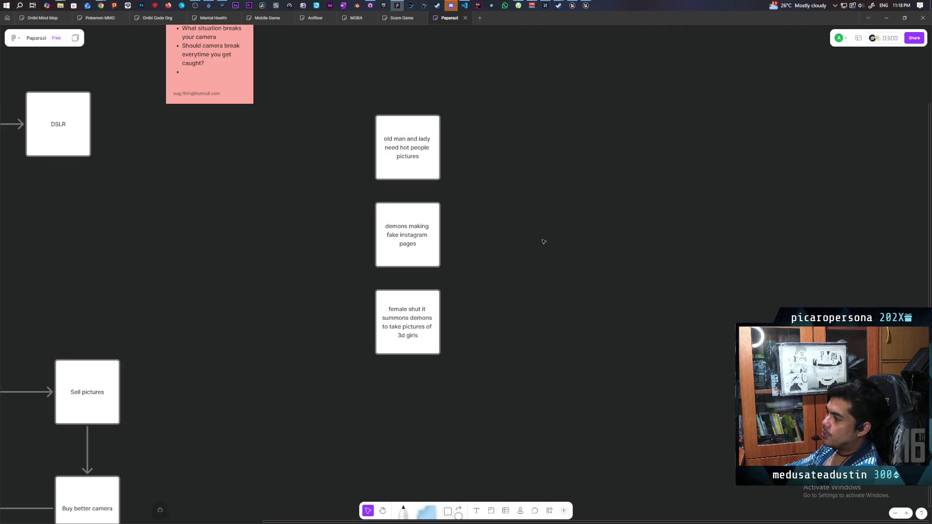
{"action": "mouse_move", "coordinate": [335, 214]}
{"action": "left_mouse_down"}
{"action": "mouse_move", "coordinate": [547, 273]}
{"action": "mouse_move", "coordinate": [543, 250]}
{"action": "mouse_move", "coordinate": [546, 260]}
{"action": "left_mouse_up"}
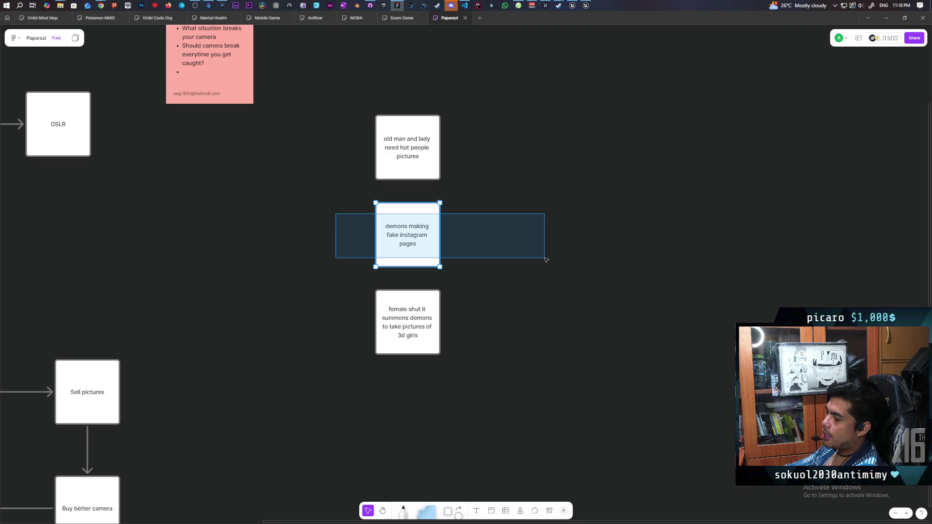
{"action": "left_click_drag", "start_coordinate": [546, 260], "coordinate": [547, 260]}
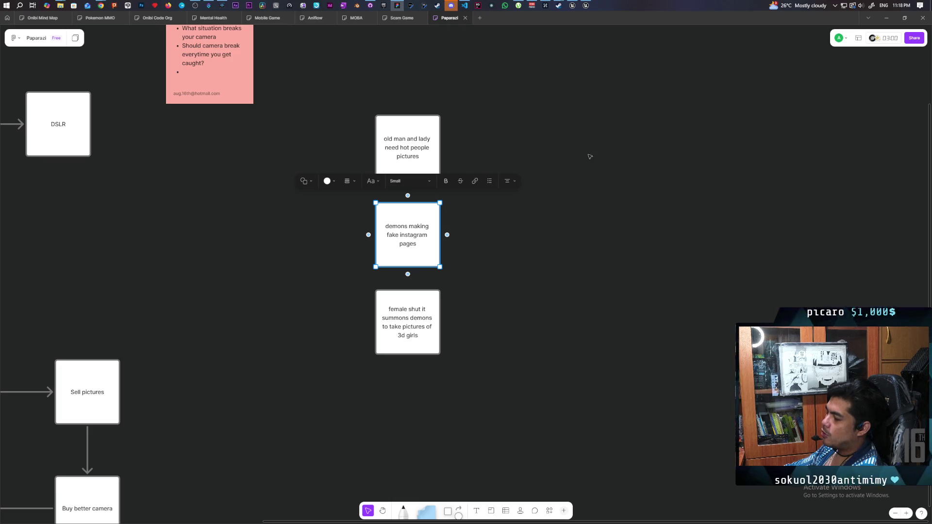
{"action": "mouse_move", "coordinate": [556, 90]}
{"action": "left_mouse_down"}
{"action": "mouse_move", "coordinate": [632, 392]}
{"action": "mouse_move", "coordinate": [690, 366]}
{"action": "left_mouse_up"}
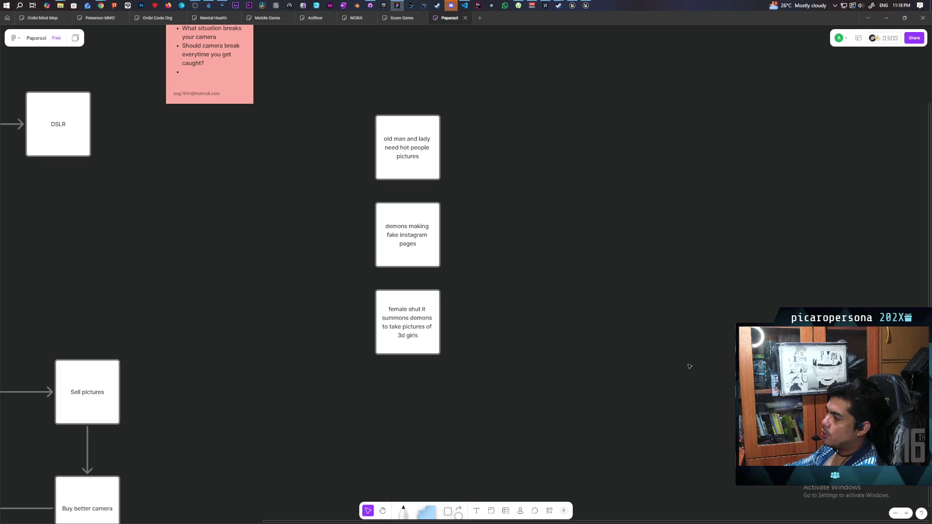
{"action": "mouse_move", "coordinate": [565, 210]}
{"action": "left_mouse_down"}
{"action": "mouse_move", "coordinate": [293, 245]}
{"action": "mouse_move", "coordinate": [270, 262]}
{"action": "left_mouse_up"}
{"action": "left_click_drag", "start_coordinate": [535, 81], "coordinate": [618, 430]}
{"action": "left_click_drag", "start_coordinate": [375, 234], "coordinate": [491, 257]}
{"action": "mouse_move", "coordinate": [553, 113]}
{"action": "left_mouse_down"}
{"action": "mouse_move", "coordinate": [624, 383]}
{"action": "mouse_move", "coordinate": [560, 171]}
{"action": "left_mouse_up"}
{"action": "left_click_drag", "start_coordinate": [542, 82], "coordinate": [636, 440]}
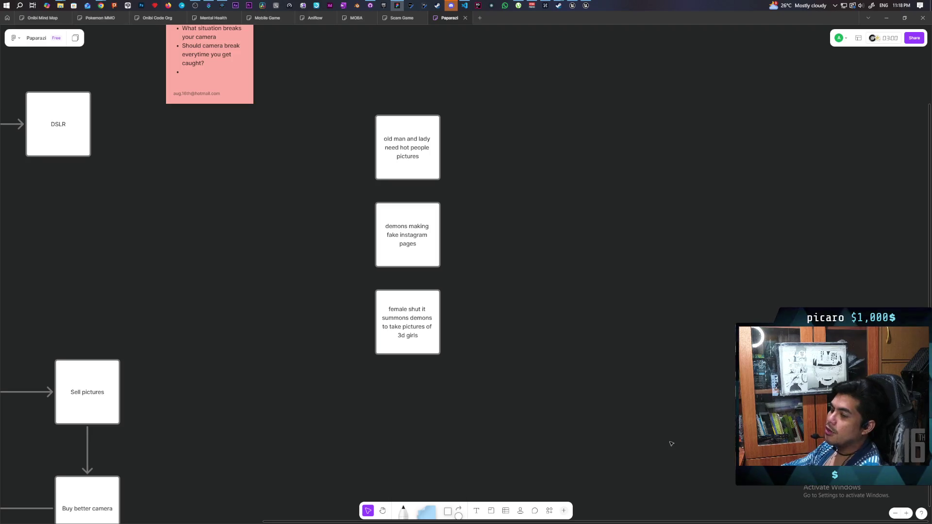
{"action": "scroll", "coordinate": [576, 423], "scroll_direction": "down", "scroll_amount": 1}
{"action": "mouse_move", "coordinate": [325, 262]}
{"action": "left_mouse_down"}
{"action": "mouse_move", "coordinate": [469, 309]}
{"action": "mouse_move", "coordinate": [471, 317]}
{"action": "left_mouse_up"}
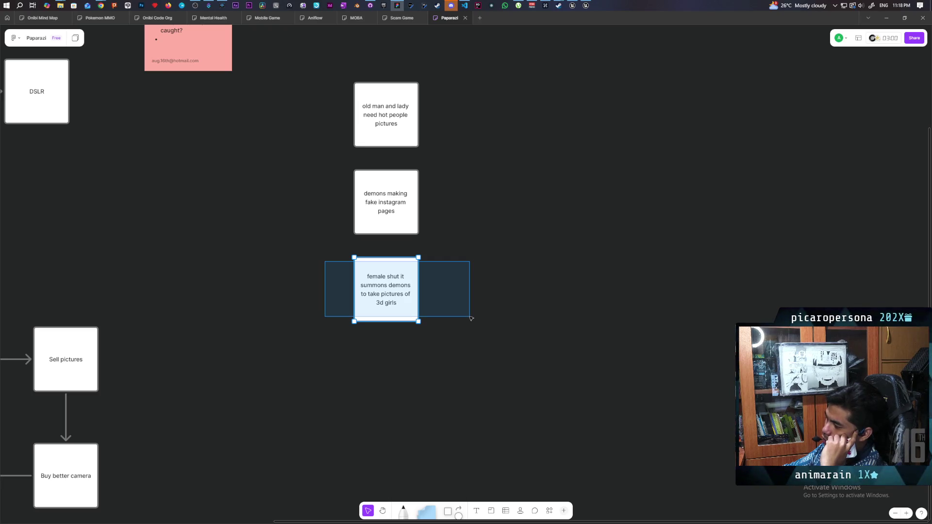
{"action": "left_click_drag", "start_coordinate": [471, 318], "coordinate": [471, 317]}
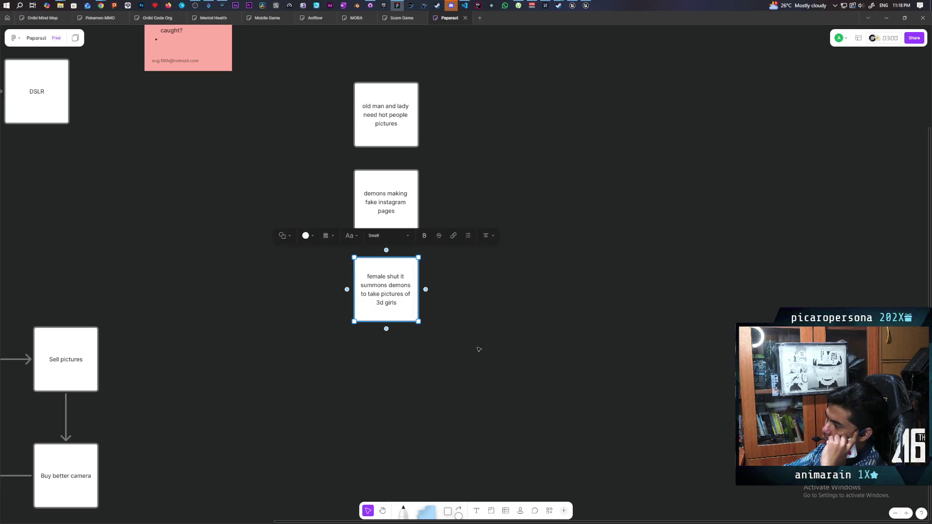
{"action": "left_click", "coordinate": [479, 348]}
{"action": "left_click_drag", "start_coordinate": [250, 276], "coordinate": [563, 332]}
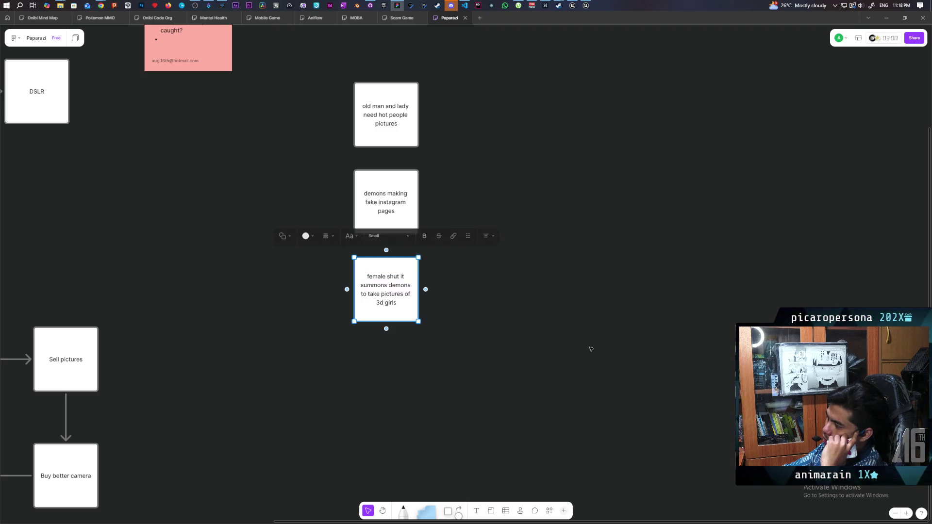
{"action": "left_click_drag", "start_coordinate": [294, 193], "coordinate": [566, 216]}
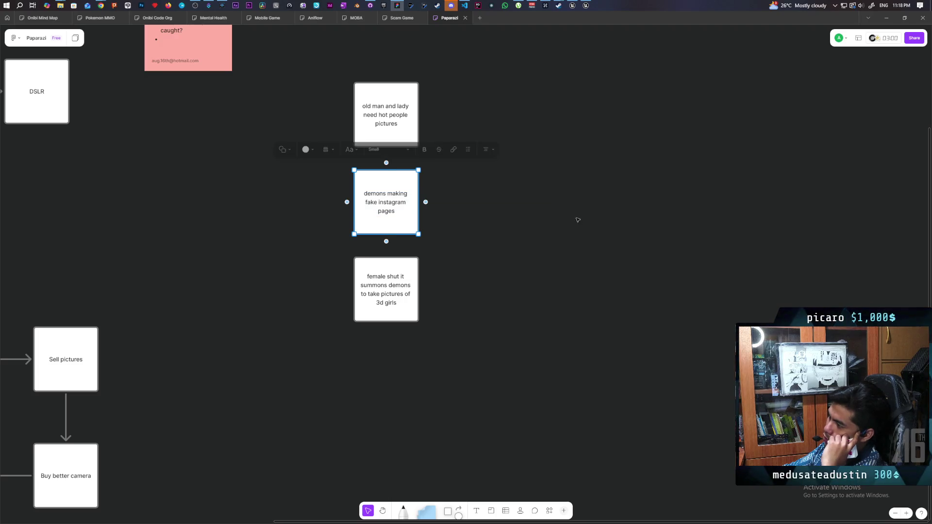
{"action": "left_click_drag", "start_coordinate": [306, 179], "coordinate": [522, 225]}
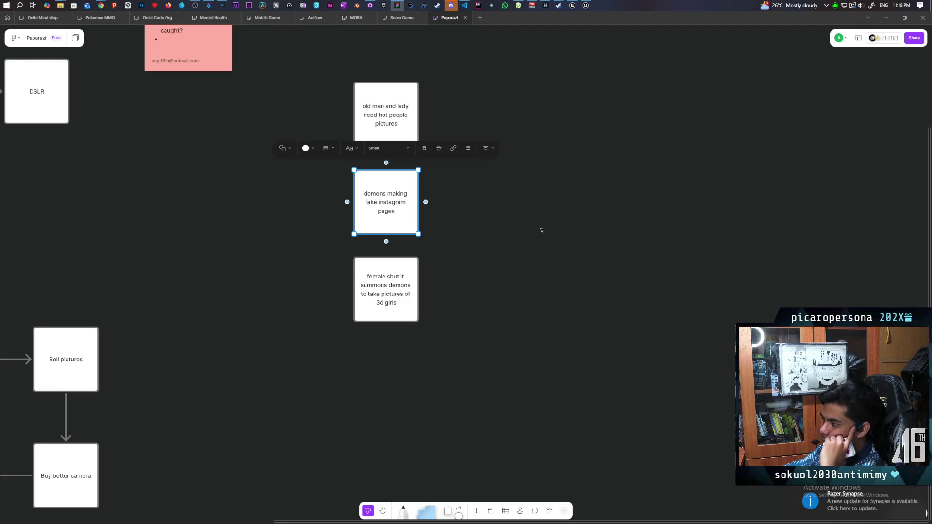
{"action": "left_click", "coordinate": [508, 235]}
- Place a blue bulleted sticky note right of the cards: least degen, most complicated gameplay, least interesting
{"action": "left_click", "coordinate": [427, 511]}
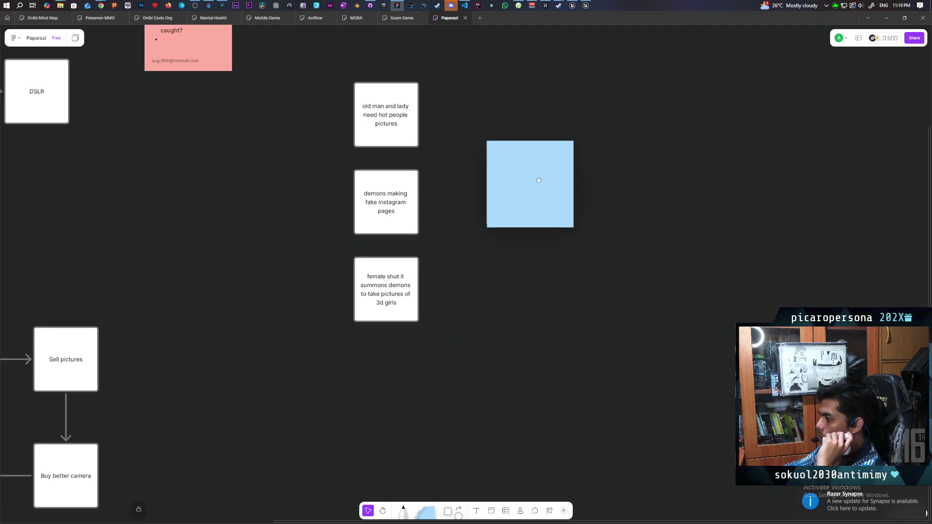
{"action": "left_click", "coordinate": [492, 203]}
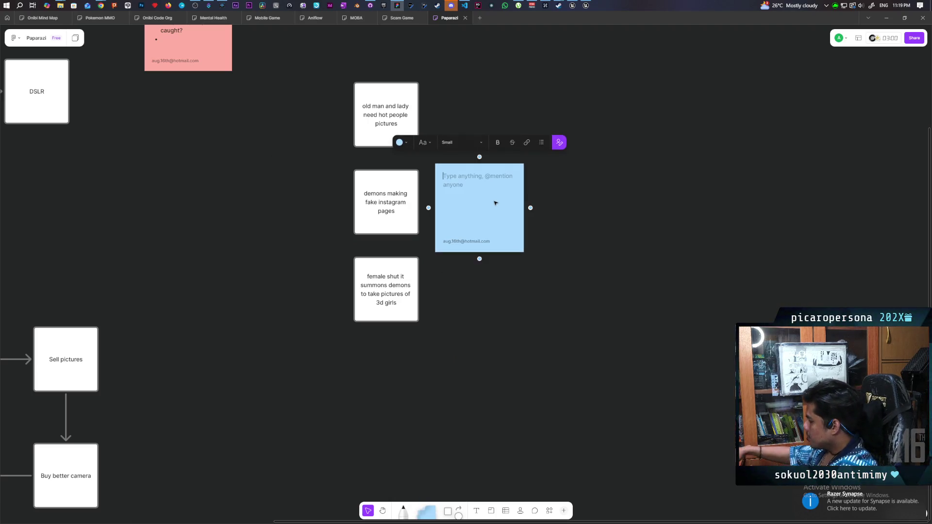
{"action": "left_click", "coordinate": [537, 147]}
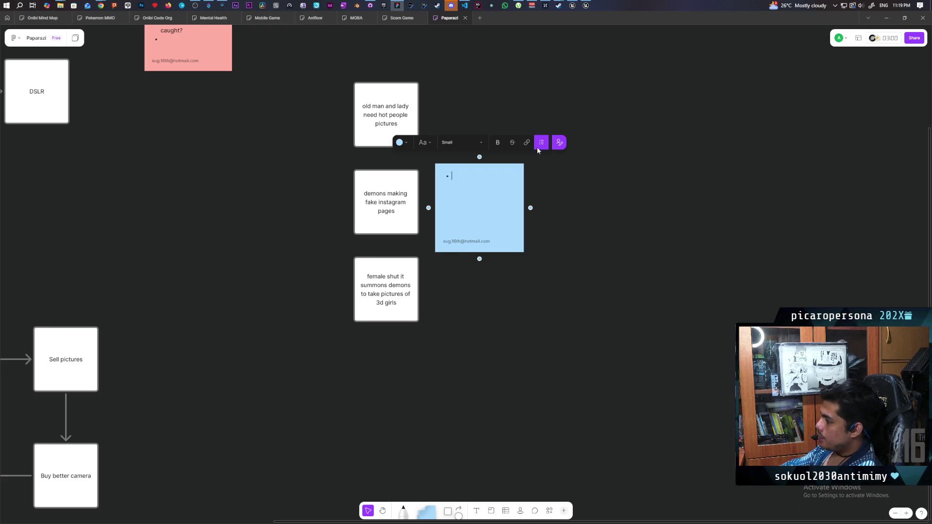
{"action": "type", "text": "least "}
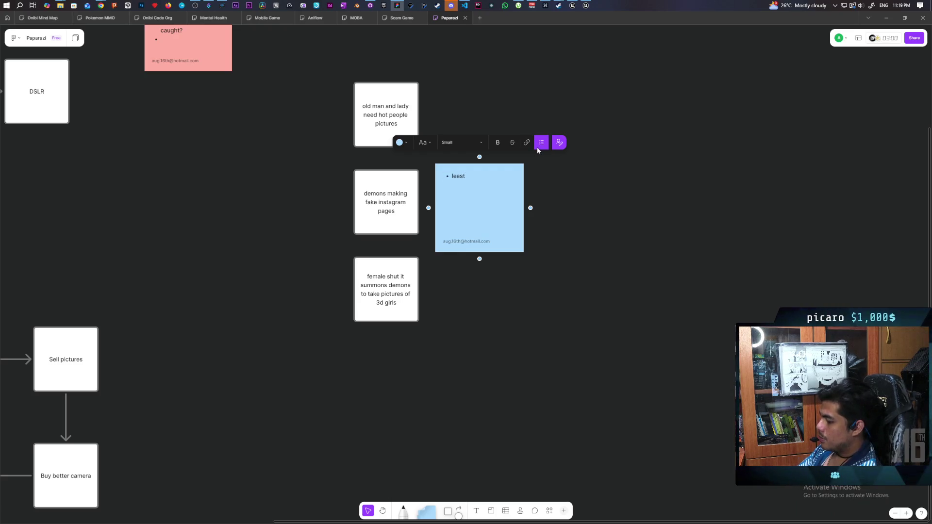
{"action": "type", "text": "degen"}
{"action": "key", "text": "Return"}
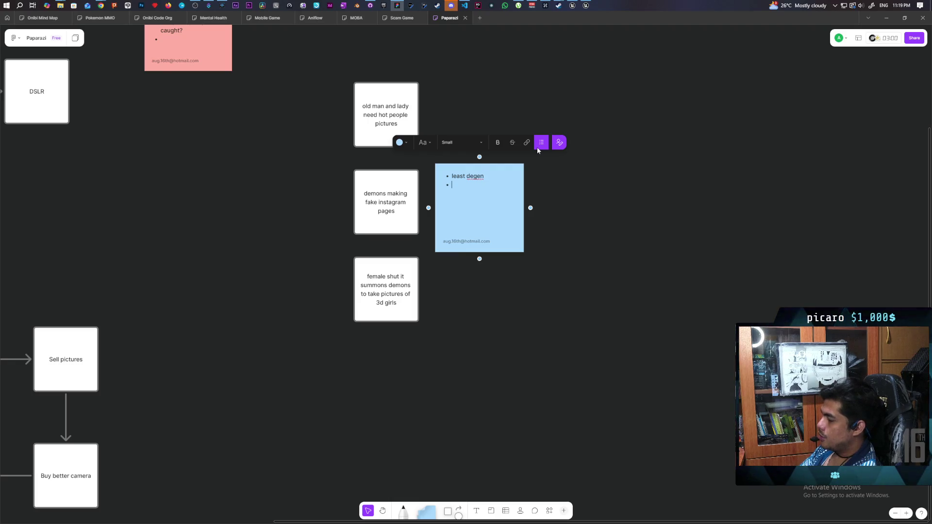
{"action": "type", "text": "most compl"}
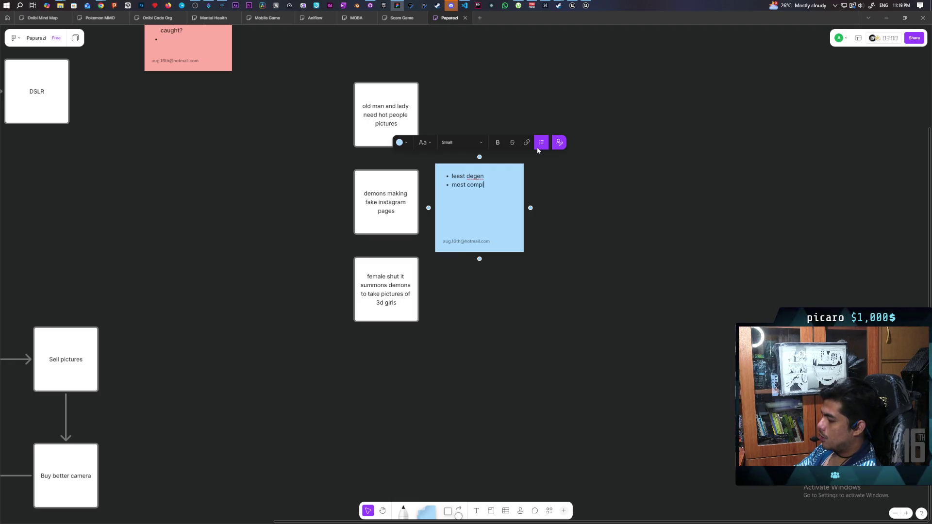
{"action": "type", "text": "icated game"}
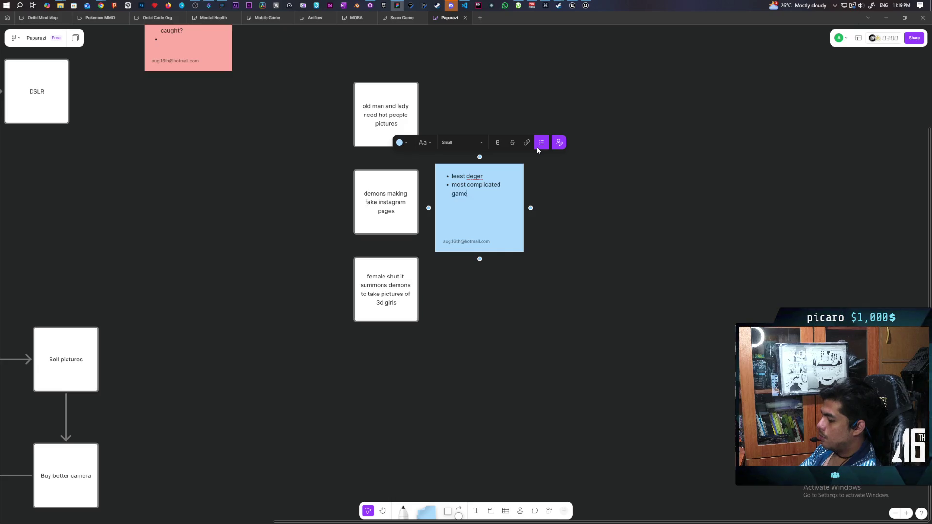
{"action": "type", "text": "play"}
{"action": "key", "text": "Return"}
{"action": "type", "text": "least"}
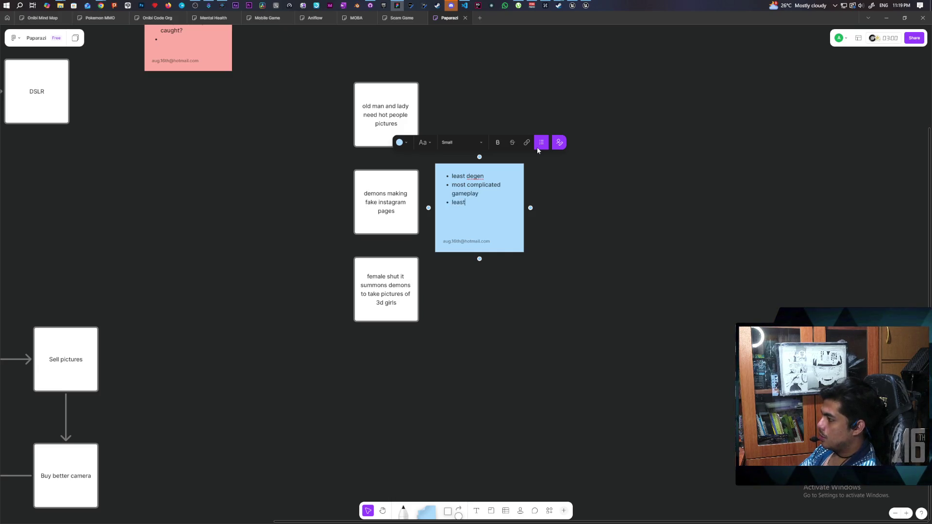
{"action": "type", "text": " interesting"}
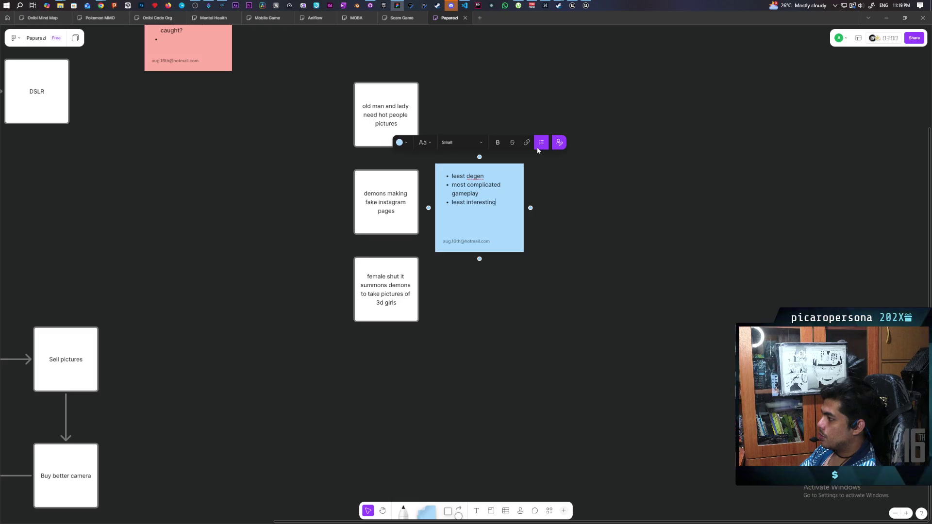
{"action": "left_click", "coordinate": [543, 239]}
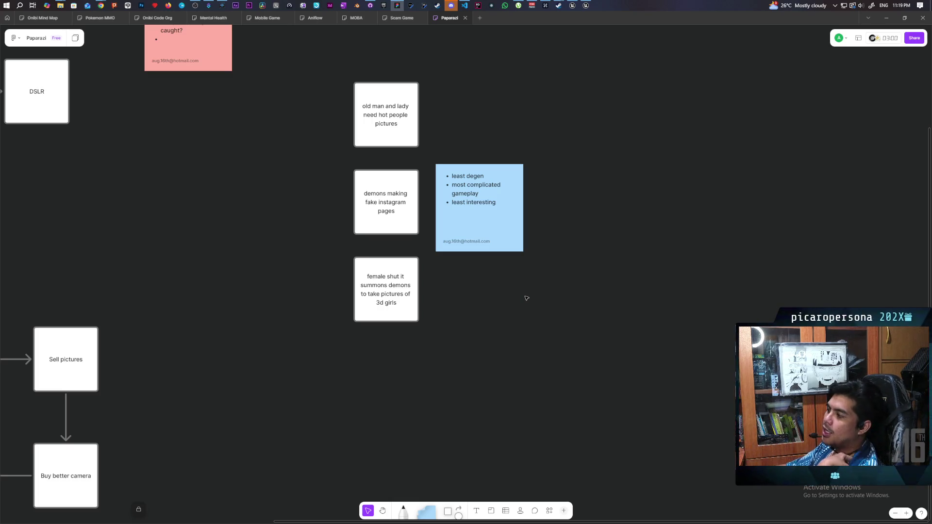
{"action": "mouse_move", "coordinate": [323, 63]}
{"action": "left_mouse_down"}
{"action": "mouse_move", "coordinate": [394, 112]}
{"action": "mouse_move", "coordinate": [428, 159]}
{"action": "mouse_move", "coordinate": [382, 119]}
{"action": "left_mouse_up"}
- Raise the top 'old man and lady' card
{"action": "left_click", "coordinate": [380, 144]}
{"action": "left_click_drag", "start_coordinate": [313, 45], "coordinate": [452, 144]}
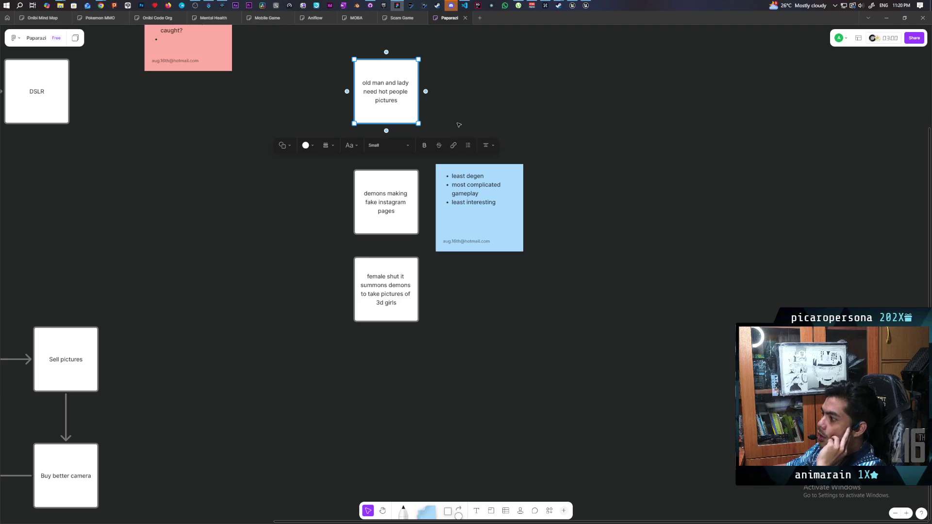
{"action": "left_click", "coordinate": [560, 365]}
- Lower the bottom 'female shut it' card and check its text
{"action": "left_click_drag", "start_coordinate": [396, 313], "coordinate": [395, 359]}
{"action": "left_click", "coordinate": [316, 294]}
{"action": "left_click_drag", "start_coordinate": [316, 294], "coordinate": [500, 408]}
{"action": "left_click", "coordinate": [510, 409]}
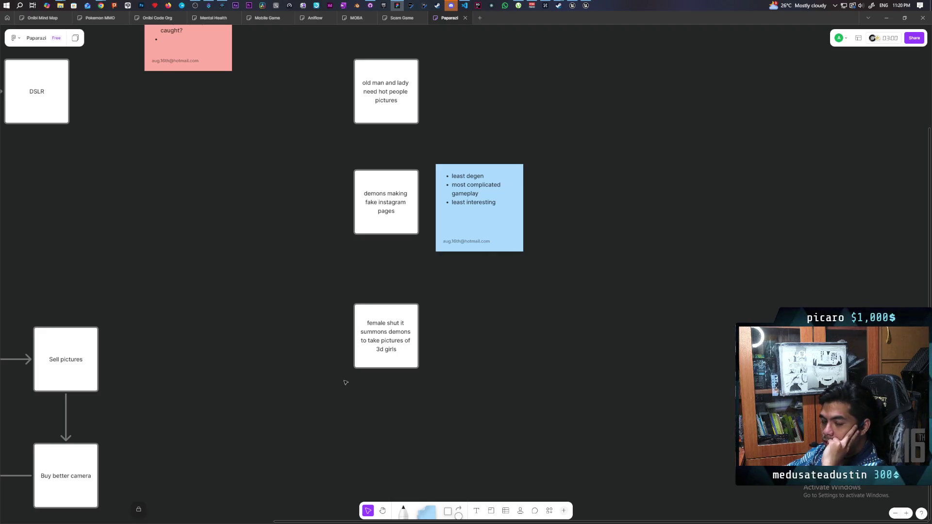
{"action": "left_click", "coordinate": [366, 326]}
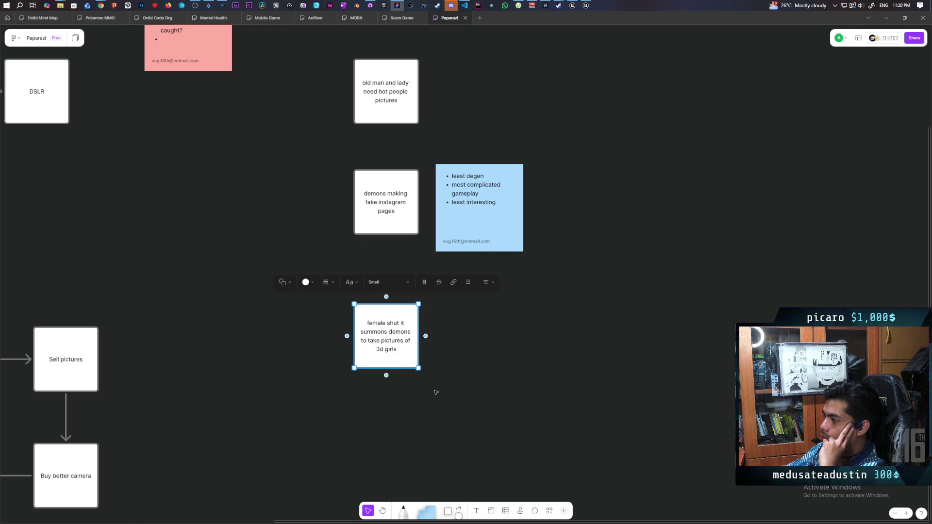
{"action": "double_click", "coordinate": [398, 349]}
{"action": "left_click", "coordinate": [408, 353]}
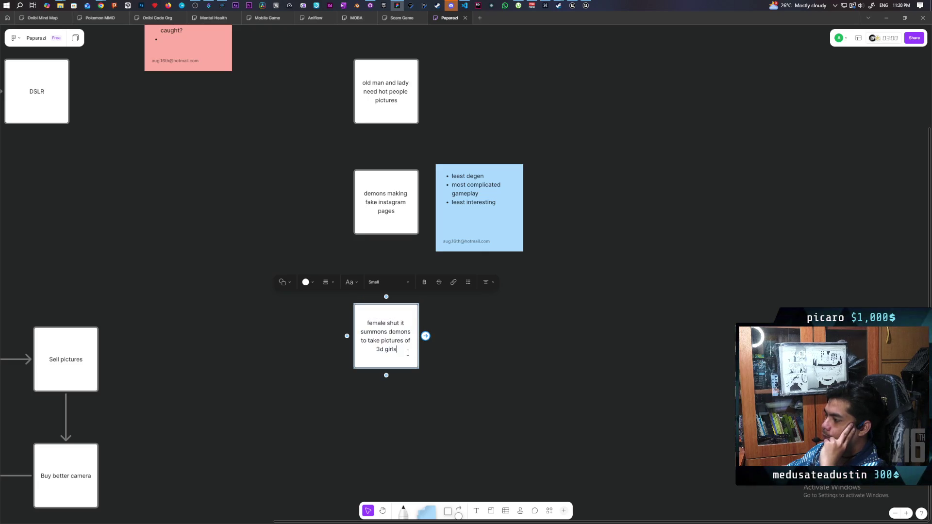
{"action": "left_click", "coordinate": [299, 302]}
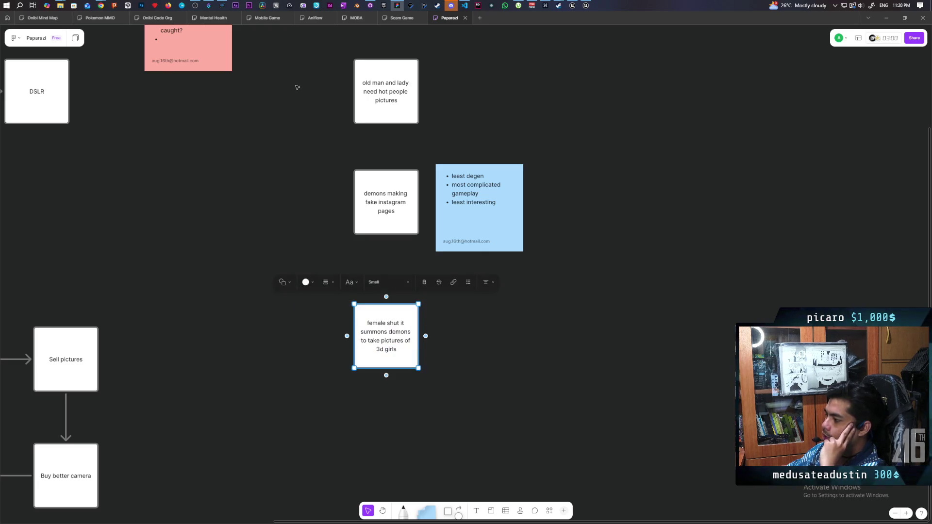
- Select and deselect the cards and sticky note to review the new spacing
{"action": "left_click_drag", "start_coordinate": [296, 87], "coordinate": [557, 240]}
{"action": "left_click", "coordinate": [428, 364]}
{"action": "left_click", "coordinate": [411, 311]}
{"action": "double_click", "coordinate": [411, 311]}
{"action": "left_click", "coordinate": [351, 143]}
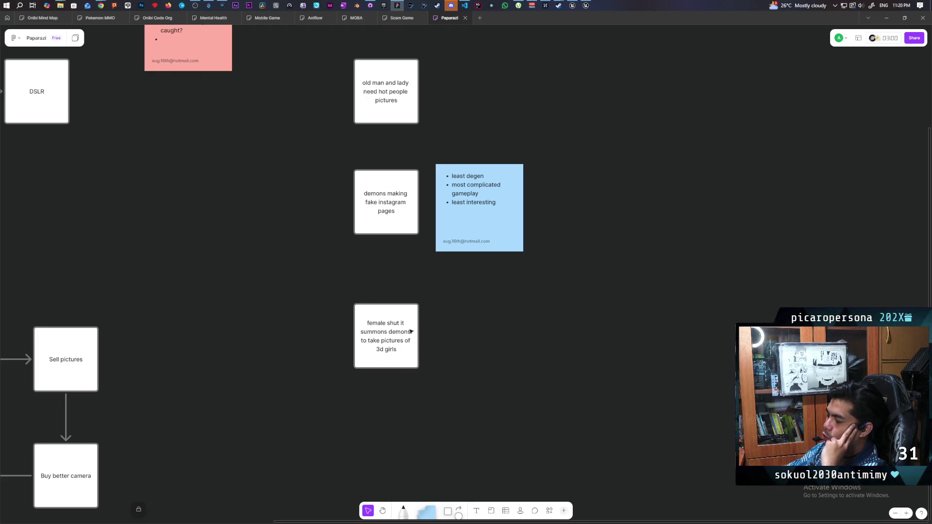
{"action": "left_click_drag", "start_coordinate": [297, 279], "coordinate": [468, 453]}
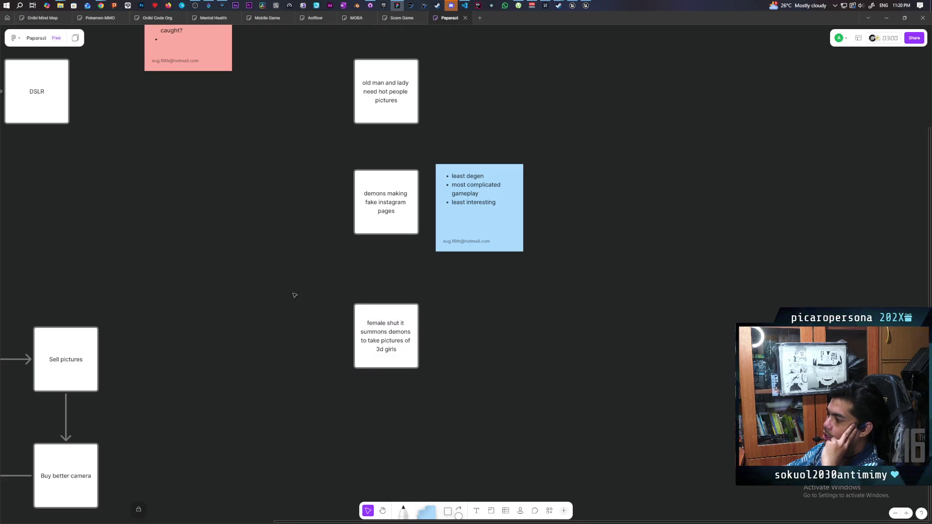
{"action": "mouse_move", "coordinate": [250, 333]}
{"action": "left_mouse_down"}
{"action": "mouse_move", "coordinate": [342, 459]}
{"action": "mouse_move", "coordinate": [336, 466]}
{"action": "left_mouse_up"}
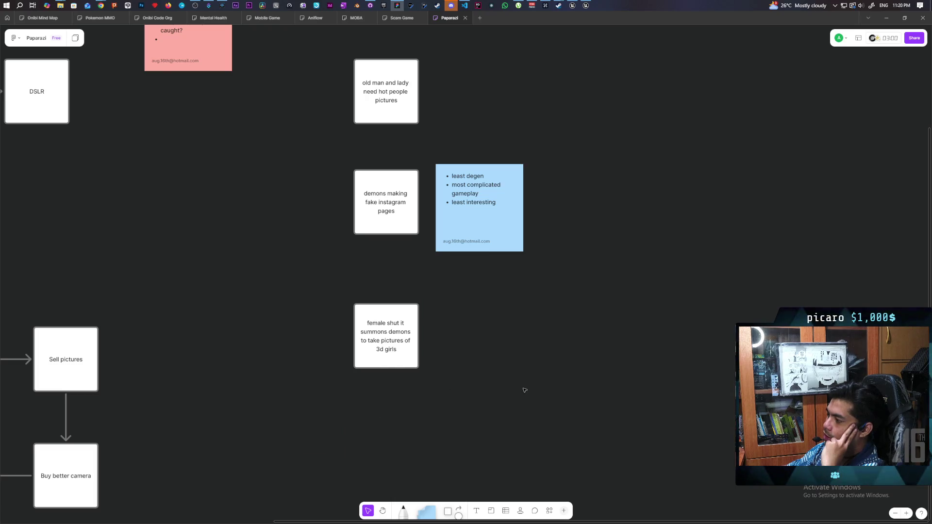
{"action": "left_click_drag", "start_coordinate": [289, 287], "coordinate": [495, 421]}
{"action": "left_click", "coordinate": [464, 406]}
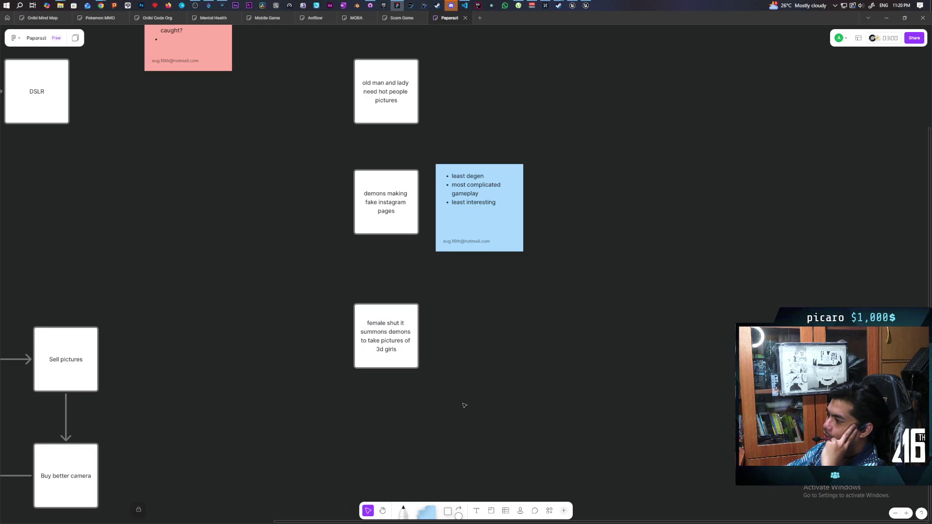
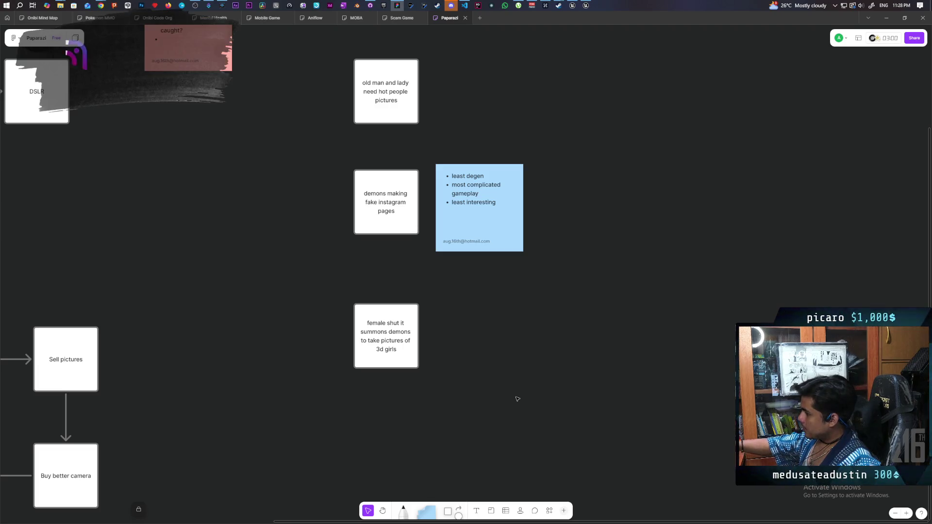
- Duplicate the blue bullet note beside the 'female shut it' card and replace its text with 'full degen'
{"action": "left_click", "coordinate": [492, 237]}
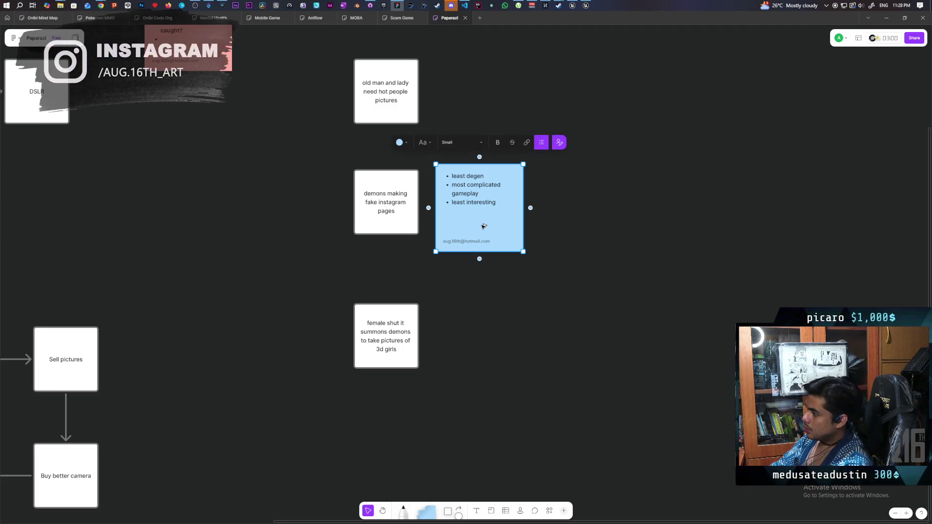
{"action": "mouse_move", "coordinate": [487, 239]}
{"action": "left_mouse_down"}
{"action": "mouse_move", "coordinate": [479, 368]}
{"action": "mouse_move", "coordinate": [452, 341]}
{"action": "left_mouse_up"}
{"action": "double_click", "coordinate": [480, 341]}
{"action": "key", "text": "ctrl+a"}
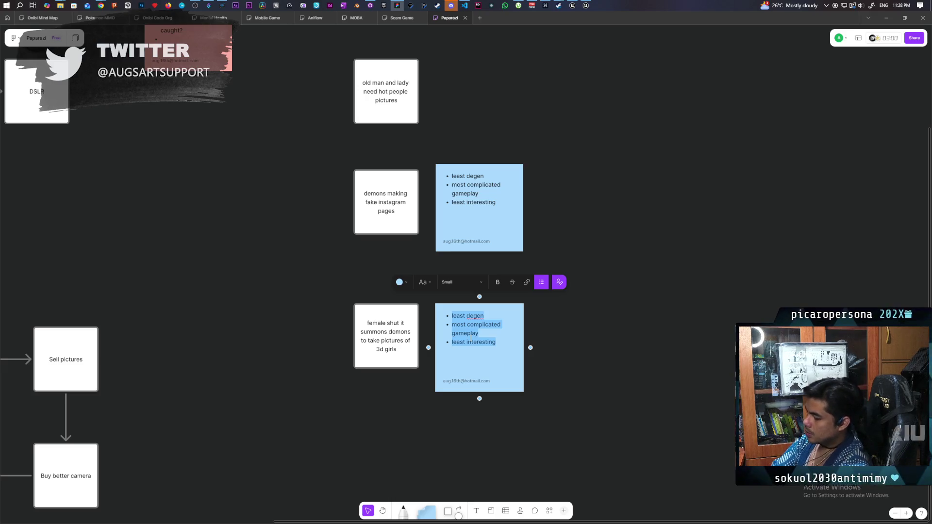
{"action": "type", "text": "full degen"}
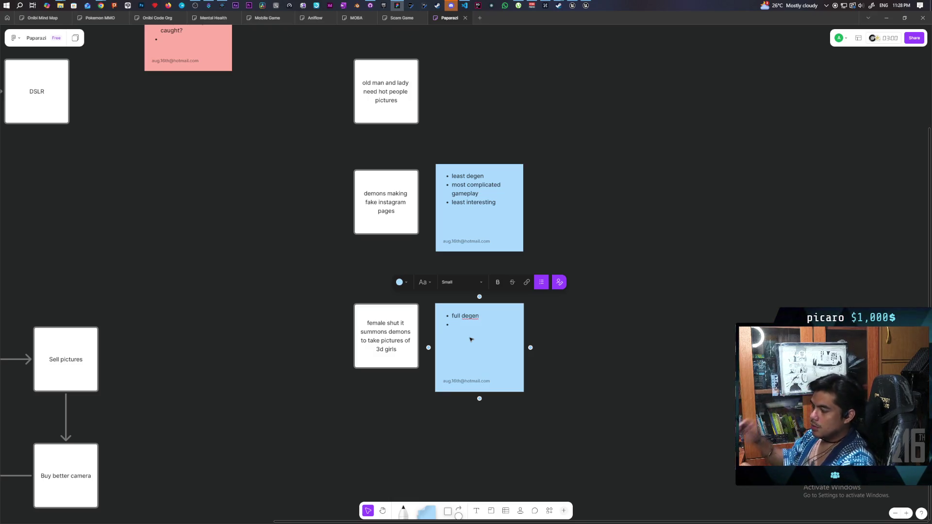
{"action": "left_click", "coordinate": [387, 41]}
{"action": "mouse_move", "coordinate": [296, 37]}
{"action": "left_mouse_down"}
{"action": "mouse_move", "coordinate": [529, 137]}
{"action": "mouse_move", "coordinate": [516, 120]}
{"action": "left_mouse_up"}
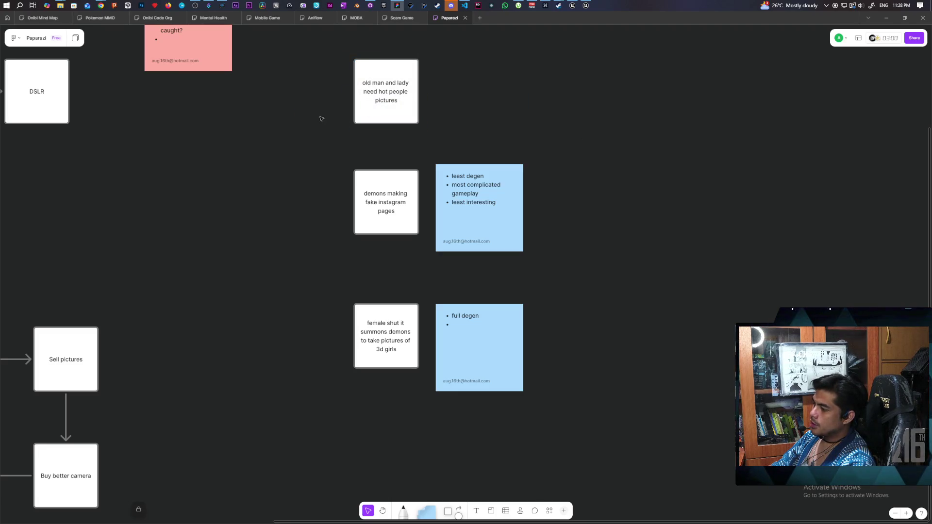
- Split the Paparazi board beside Mobile Game, then close the Mobile Game board
{"action": "mouse_move", "coordinate": [449, 17]}
{"action": "left_mouse_down"}
{"action": "mouse_move", "coordinate": [433, 94]}
{"action": "mouse_move", "coordinate": [491, 99]}
{"action": "mouse_move", "coordinate": [468, 85]}
{"action": "left_mouse_up"}
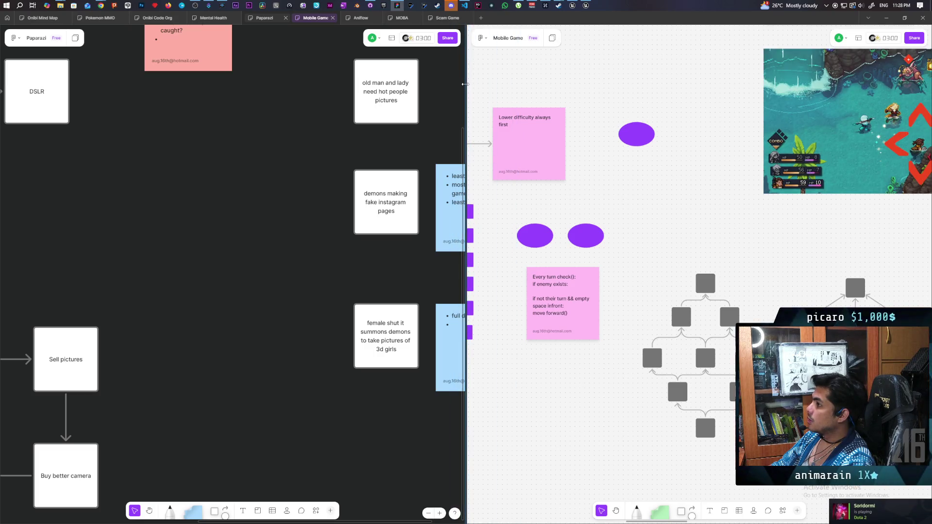
{"action": "mouse_move", "coordinate": [318, 18]}
{"action": "left_mouse_down"}
{"action": "mouse_move", "coordinate": [300, 70]}
{"action": "mouse_move", "coordinate": [306, 19]}
{"action": "left_mouse_up"}
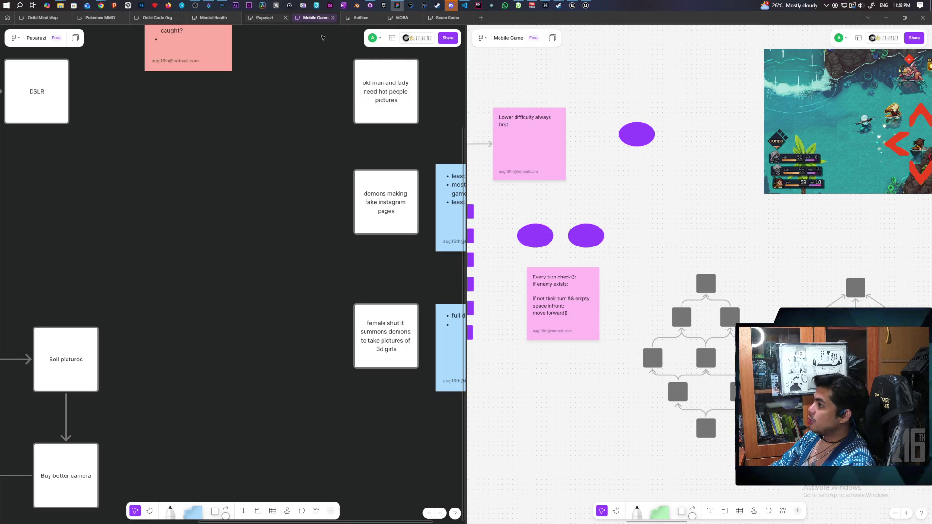
{"action": "left_click", "coordinate": [333, 18]}
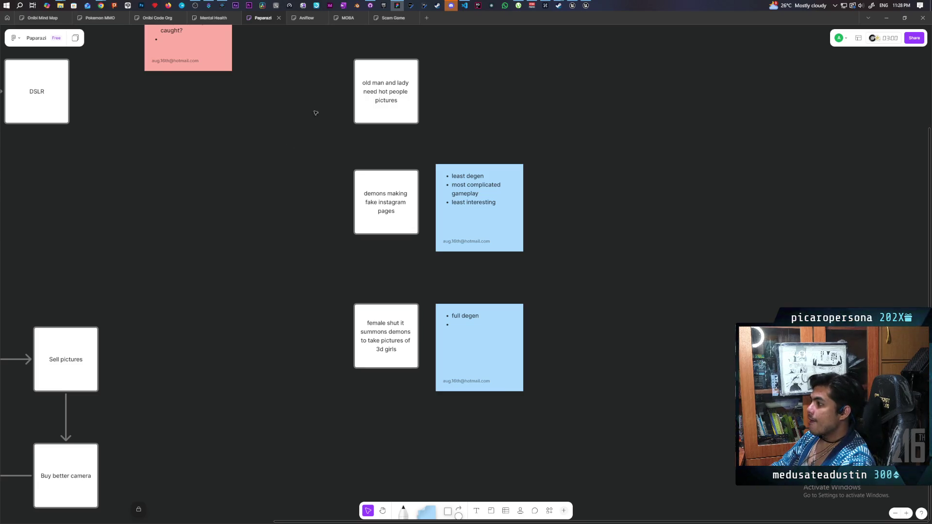
- Move the Paparazi board after Scam Game and select the 'old man and lady' card
{"action": "left_click_drag", "start_coordinate": [264, 20], "coordinate": [397, 19]}
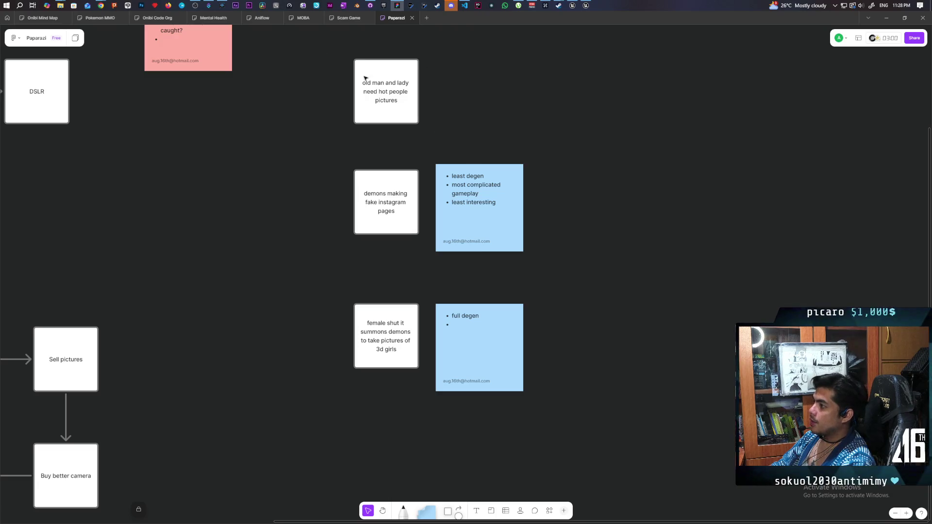
{"action": "left_click_drag", "start_coordinate": [325, 51], "coordinate": [472, 138]}
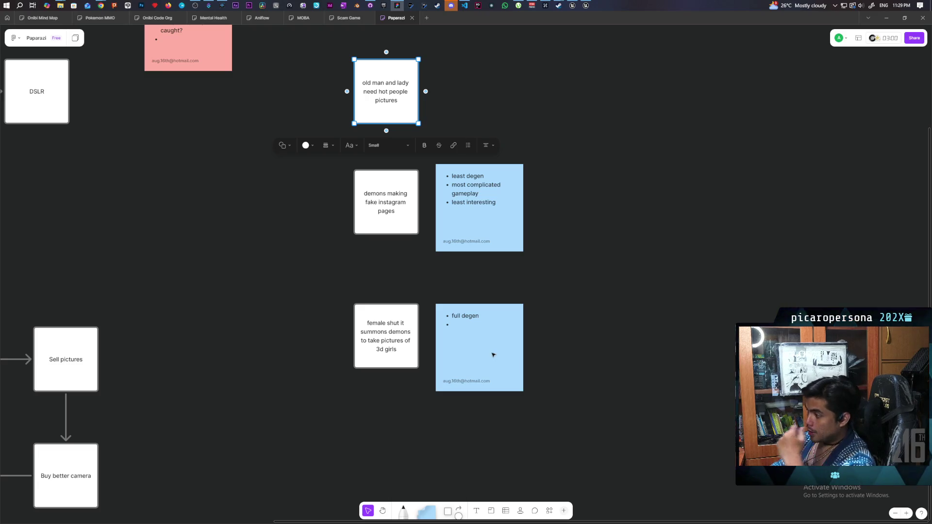
- Re-edit the 'full degen' note's empty second bullet, select both bottom notes, then pan the board
{"action": "left_click", "coordinate": [476, 332]}
{"action": "left_click", "coordinate": [467, 325]}
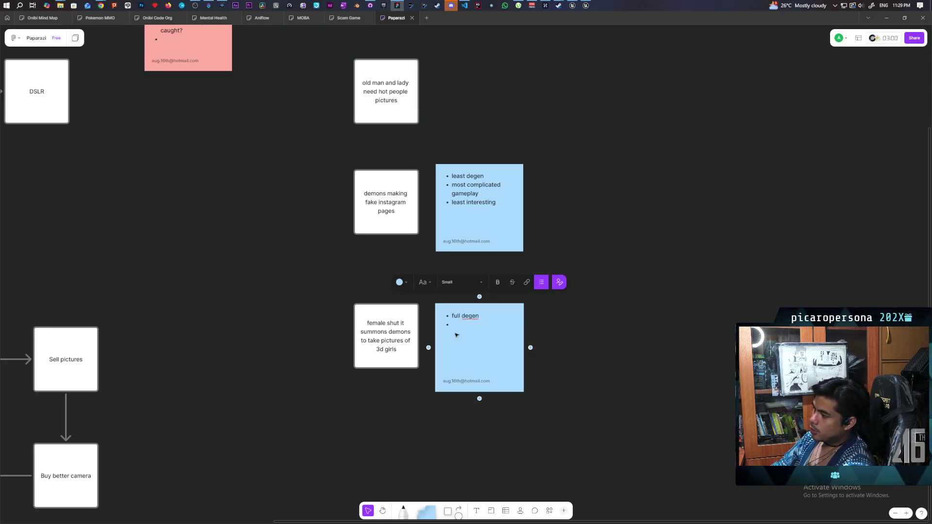
{"action": "left_click", "coordinate": [498, 397]}
{"action": "mouse_move", "coordinate": [562, 284]}
{"action": "left_mouse_down"}
{"action": "mouse_move", "coordinate": [458, 420]}
{"action": "mouse_move", "coordinate": [346, 435]}
{"action": "left_mouse_up"}
{"action": "left_click", "coordinate": [478, 330]}
{"action": "left_click", "coordinate": [478, 330]}
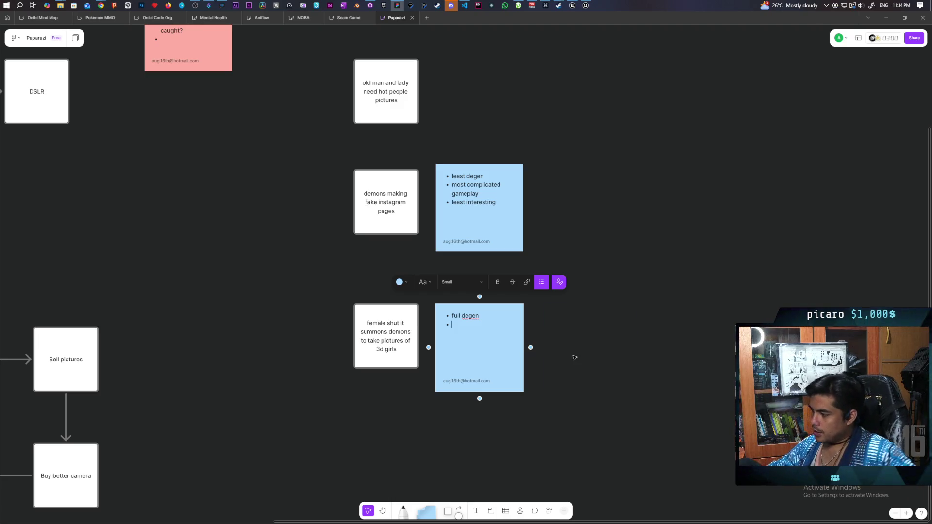
{"action": "left_click", "coordinate": [674, 437]}
{"action": "mouse_move", "coordinate": [674, 437]}
{"action": "left_mouse_down"}
{"action": "mouse_move", "coordinate": [419, 359]}
{"action": "mouse_move", "coordinate": [431, 388]}
{"action": "left_mouse_up"}
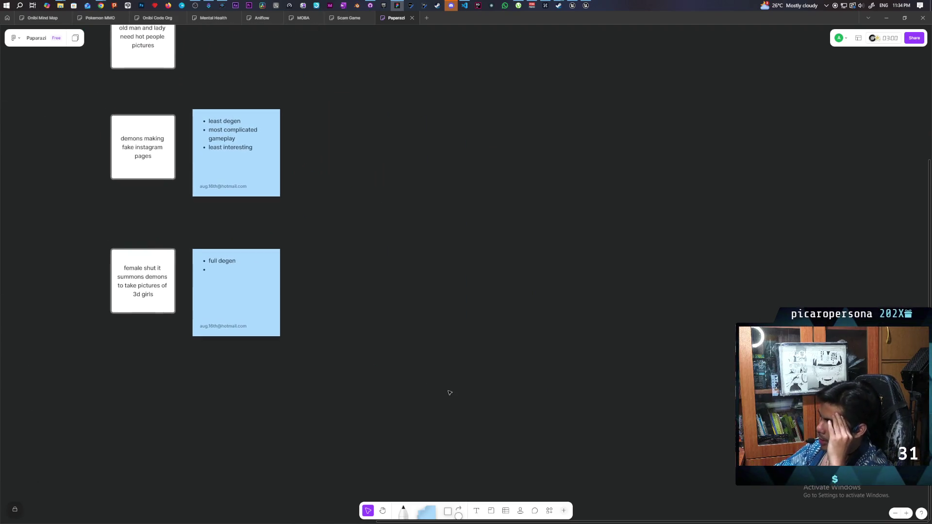
- Add a white square card reading 'slowly moving from bush to bush/ hiding'
{"action": "left_click", "coordinate": [448, 513]}
{"action": "left_click", "coordinate": [423, 258]}
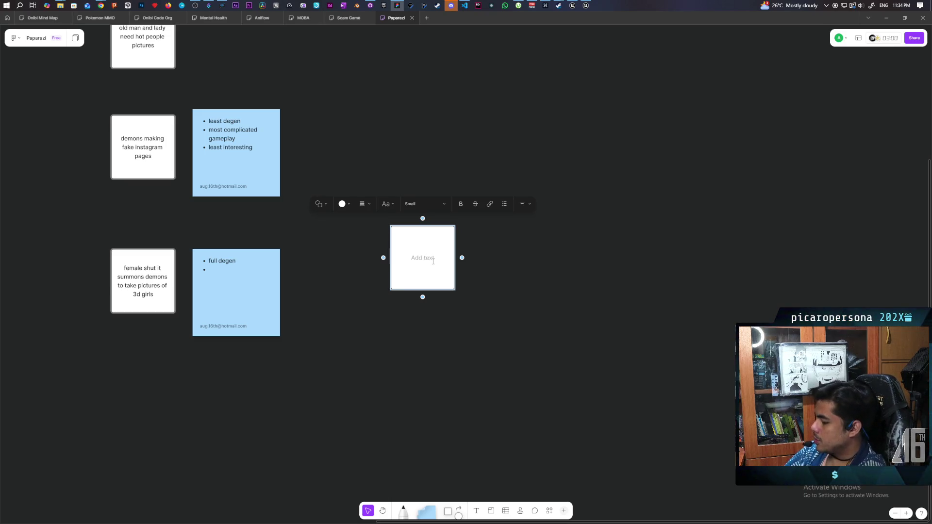
{"action": "type", "text": "slowly "}
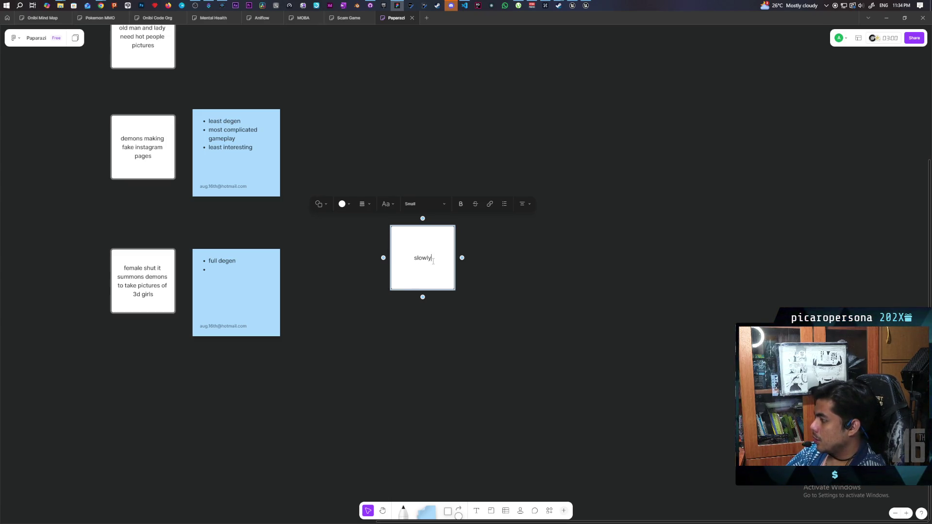
{"action": "type", "text": "moving from busgh"}
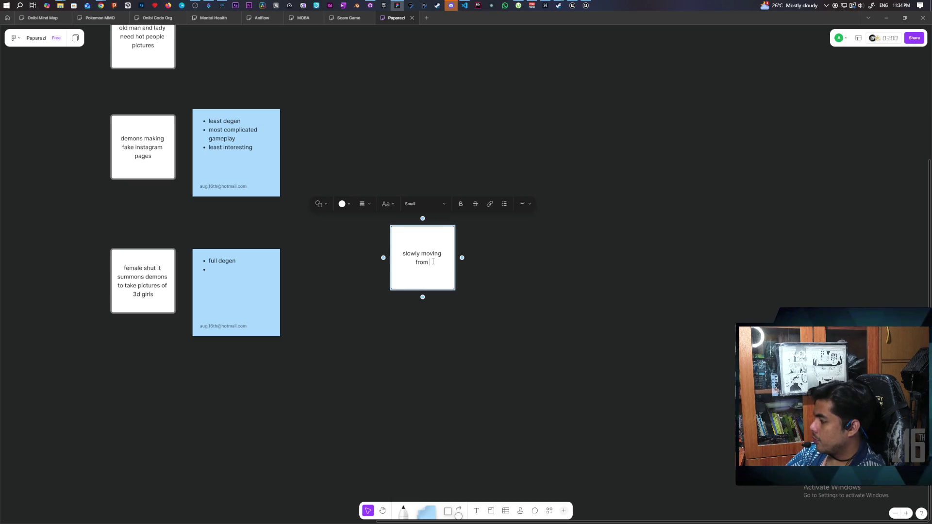
{"action": "key", "text": "BackSpace"}
{"action": "key", "text": "BackSpace"}
{"action": "type", "text": "h "}
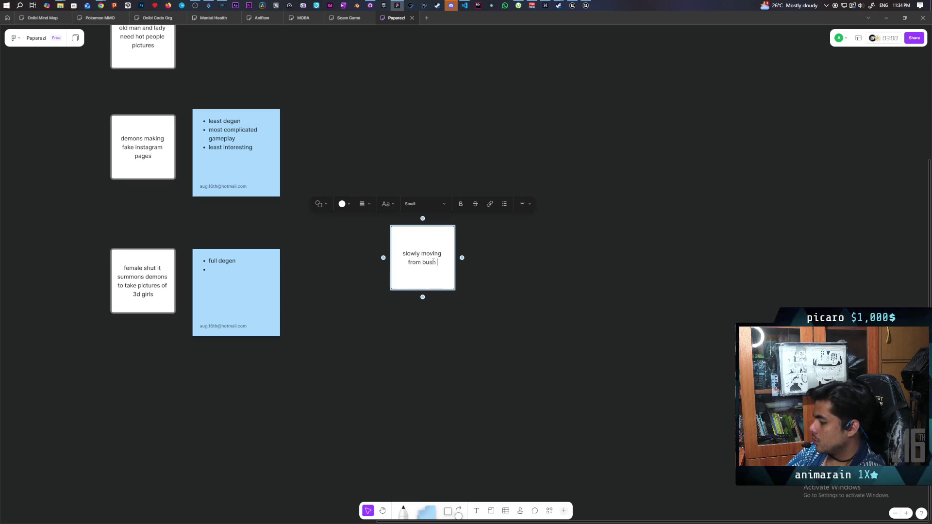
{"action": "type", "text": "to bush"}
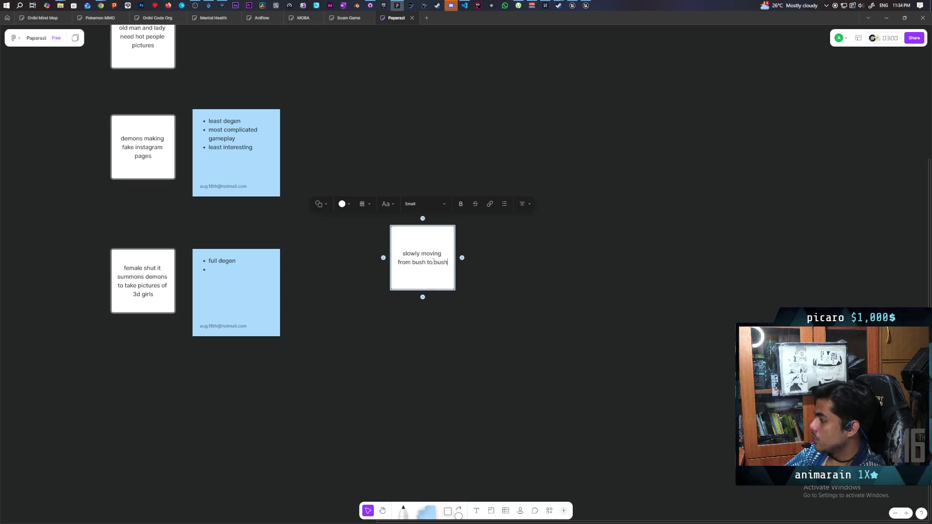
{"action": "key", "text": "Escape"}
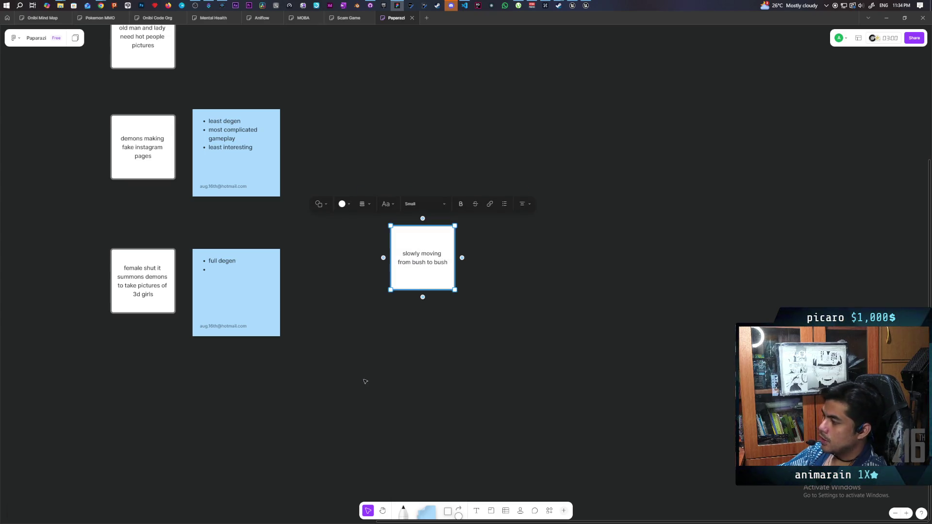
{"action": "left_click", "coordinate": [446, 263]}
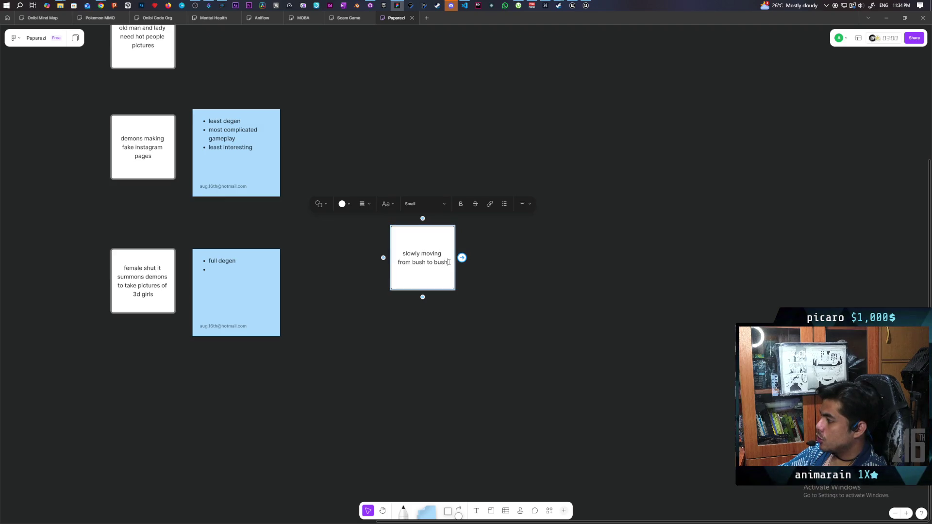
{"action": "type", "text": ",/ hiding"}
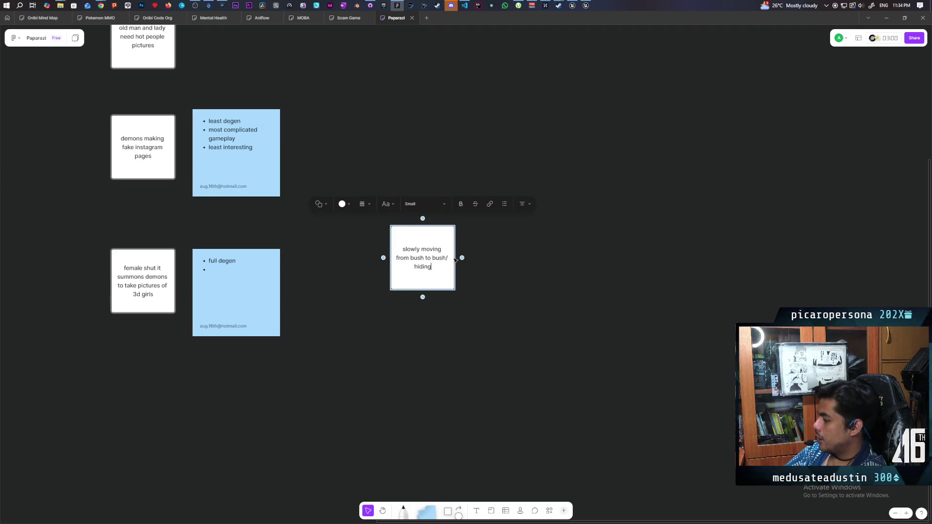
{"action": "left_click", "coordinate": [471, 366]}
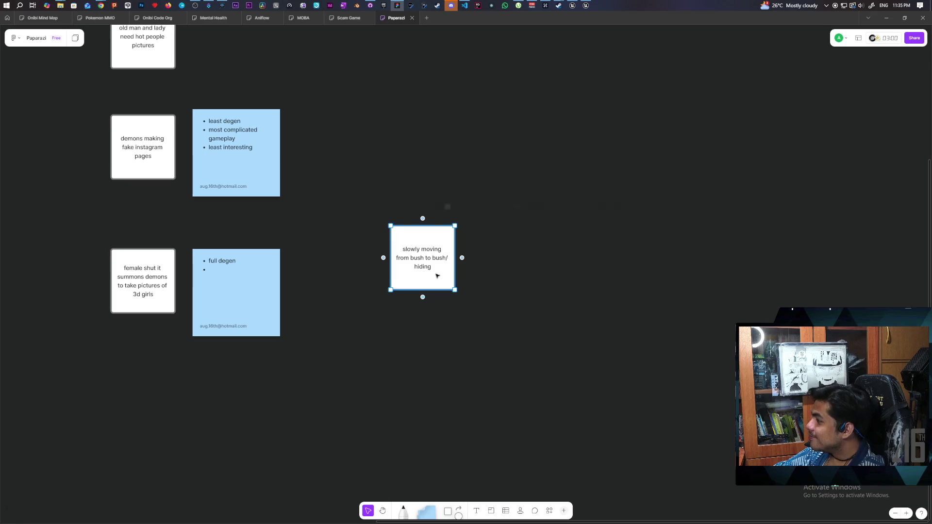
- Add an arrow-linked card to the right of the hiding card
{"action": "left_click", "coordinate": [462, 258]}
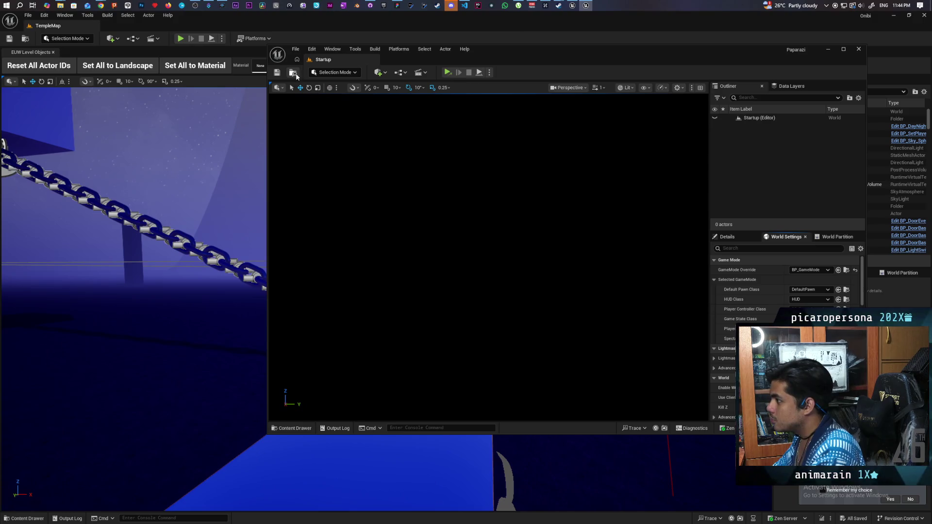
- Open the TestLevel map from the Aug content folder
{"action": "left_click", "coordinate": [294, 73]}
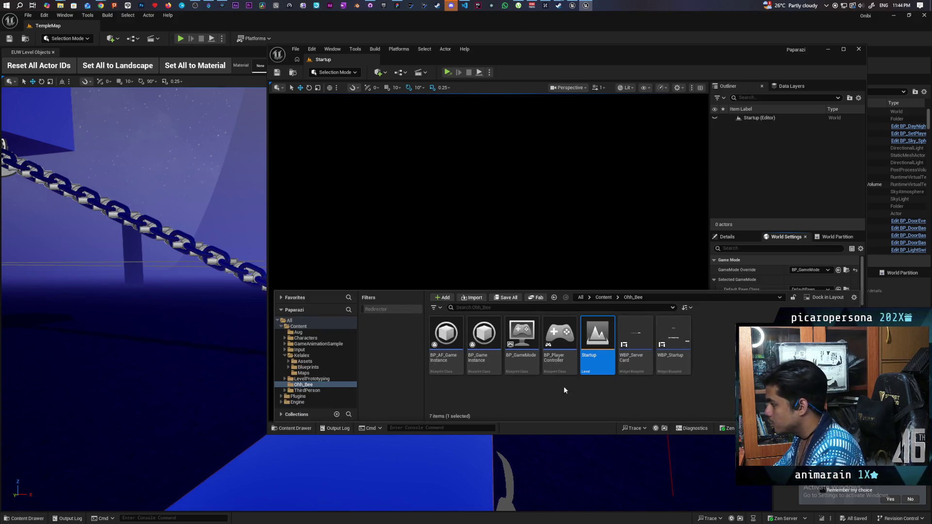
{"action": "left_click", "coordinate": [604, 298]}
{"action": "double_click", "coordinate": [446, 335]}
{"action": "double_click", "coordinate": [484, 335]}
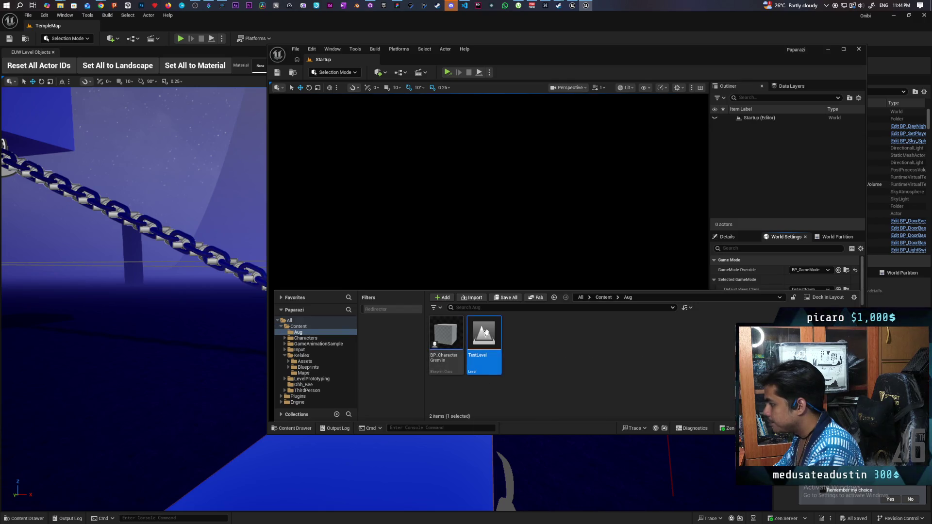
- Review the multiplayer play options and start Play In Editor in the selected viewport
{"action": "left_click", "coordinate": [490, 72]}
{"action": "mouse_move", "coordinate": [570, 221]}
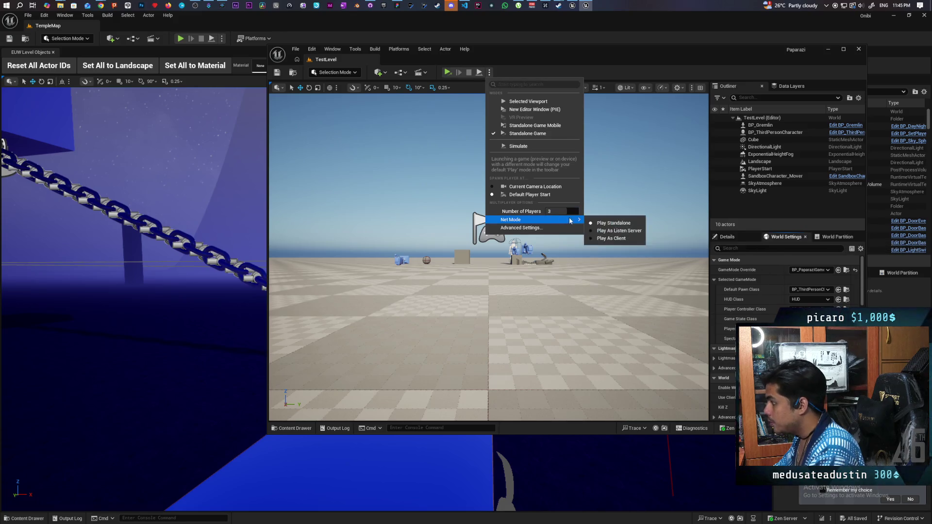
{"action": "left_click", "coordinate": [614, 230]}
{"action": "left_click", "coordinate": [490, 72]}
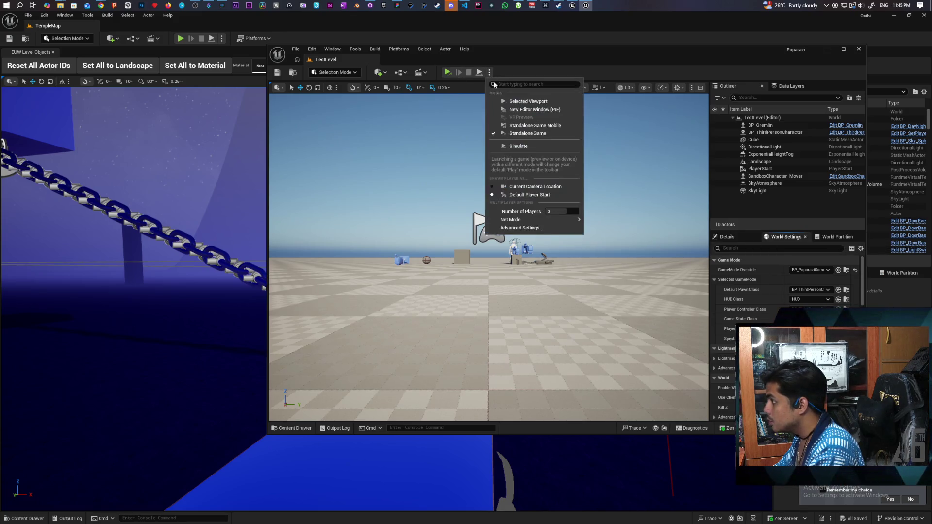
{"action": "left_click", "coordinate": [518, 97]}
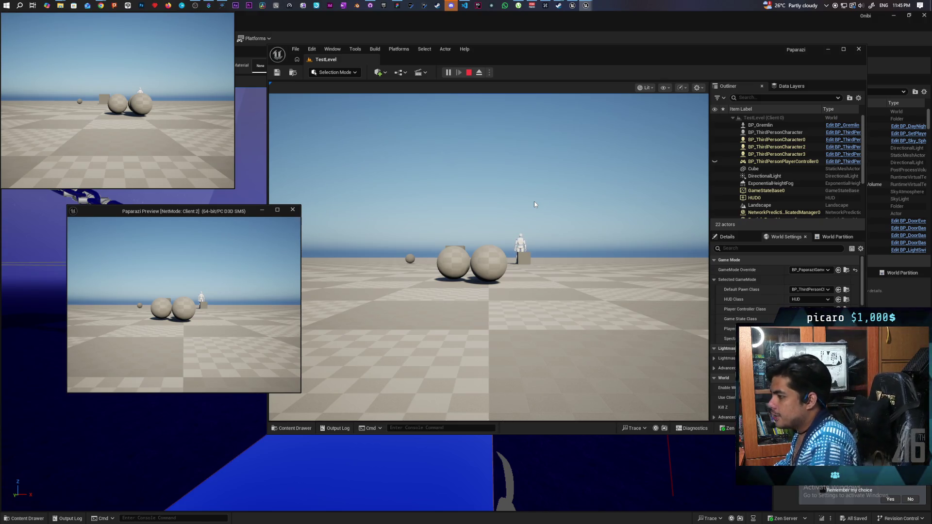
- Turn the first client's camera, then roll Client 2's eyeball forward and jump it onto another sphere
{"action": "left_click", "coordinate": [112, 125]}
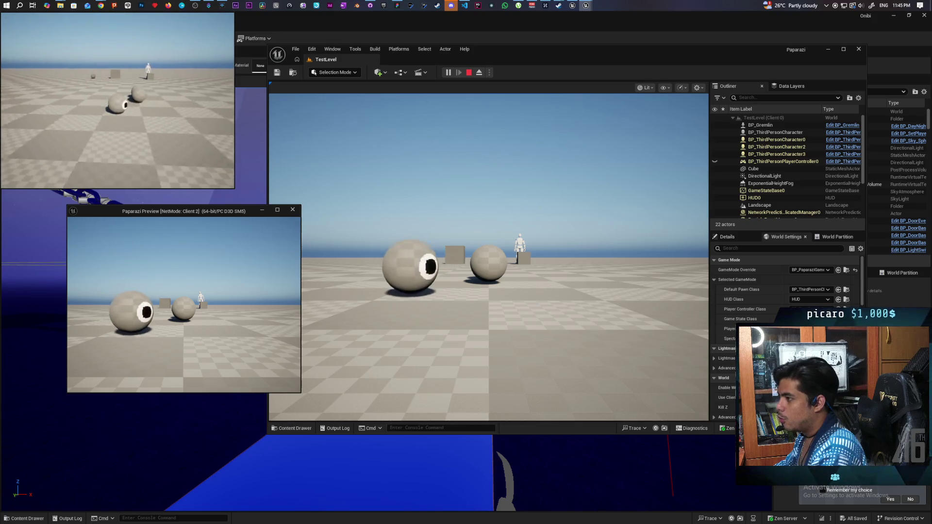
{"action": "left_click_drag", "start_coordinate": [112, 125], "coordinate": [133, 130]}
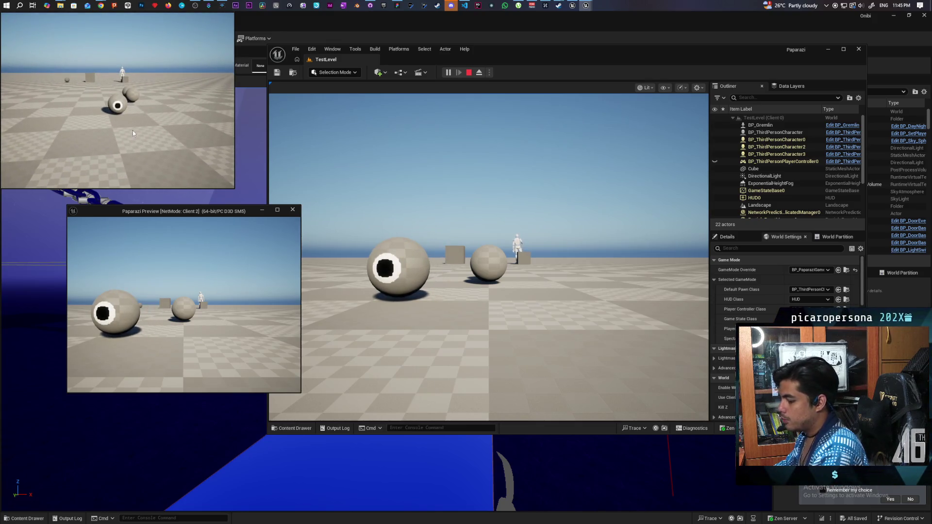
{"action": "left_click", "coordinate": [168, 270]}
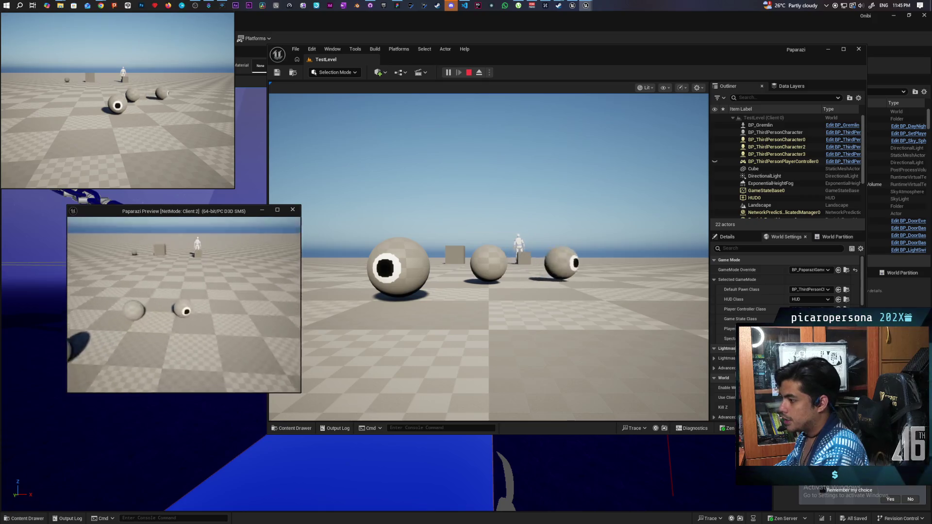
{"action": "key", "text": "w"}
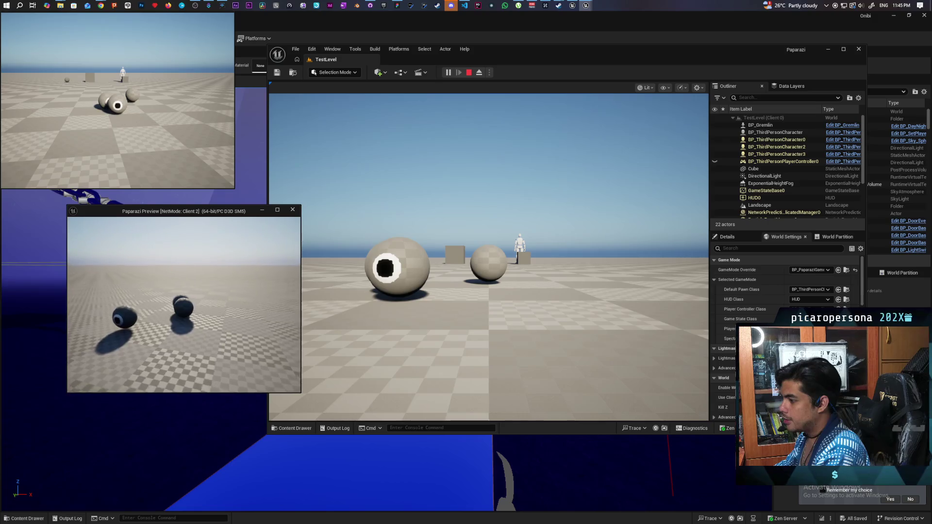
{"action": "key", "text": "space"}
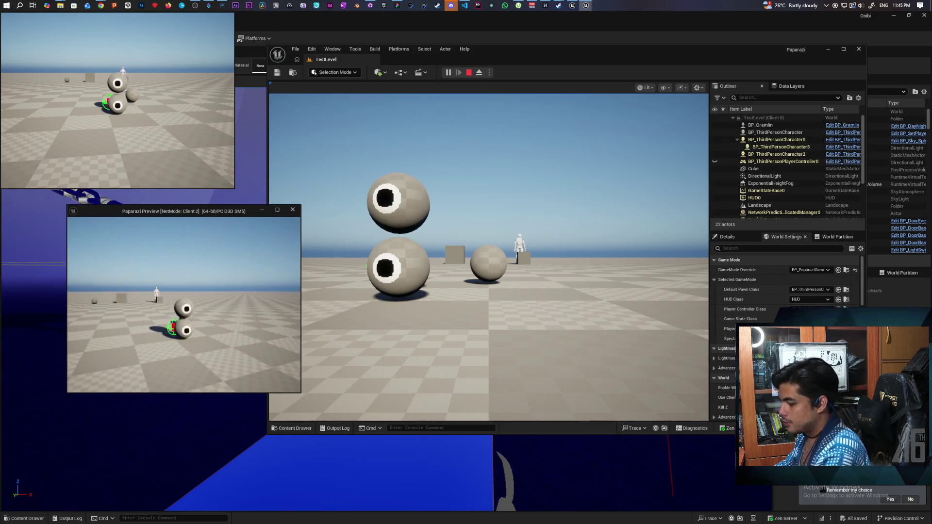
- Push the first client's pawn under the eyeball stack, circle the stack in the main viewport, then stop the session
{"action": "left_click", "coordinate": [60, 170]}
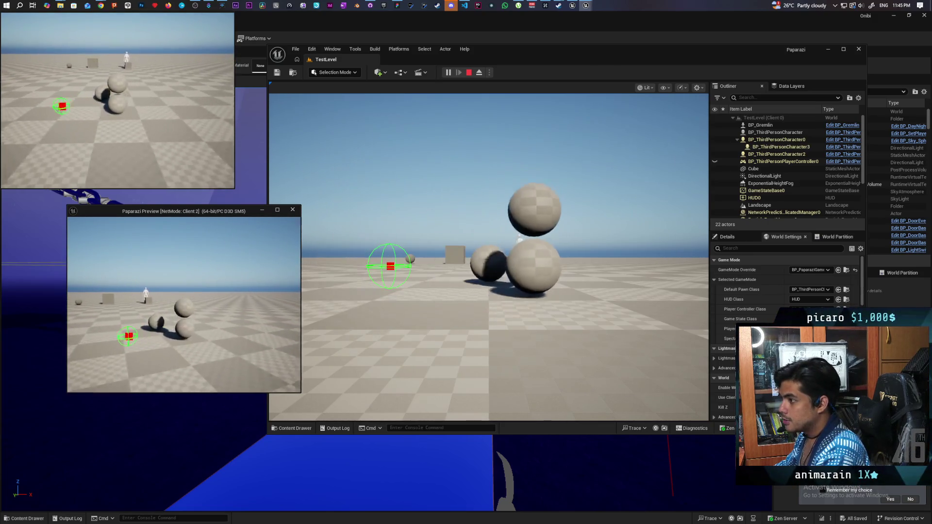
{"action": "key", "text": "w"}
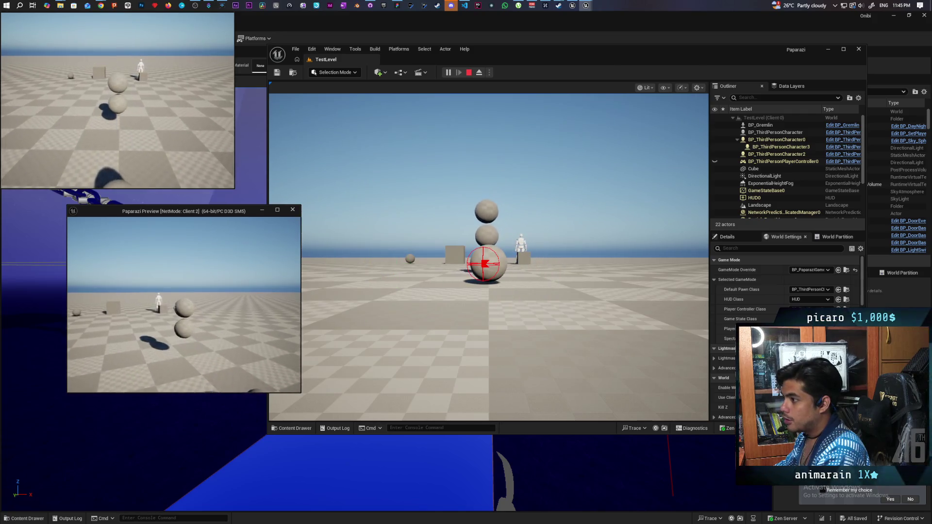
{"action": "key", "text": "w"}
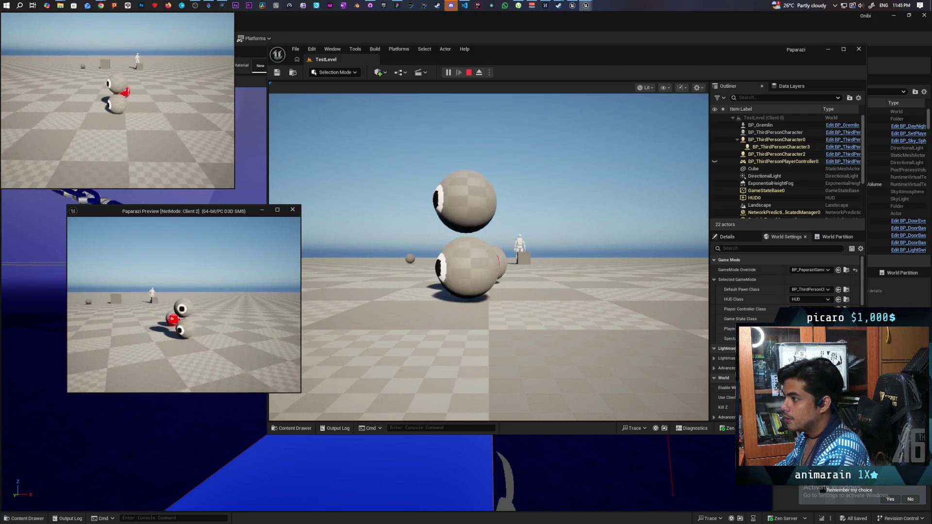
{"action": "key", "text": "w"}
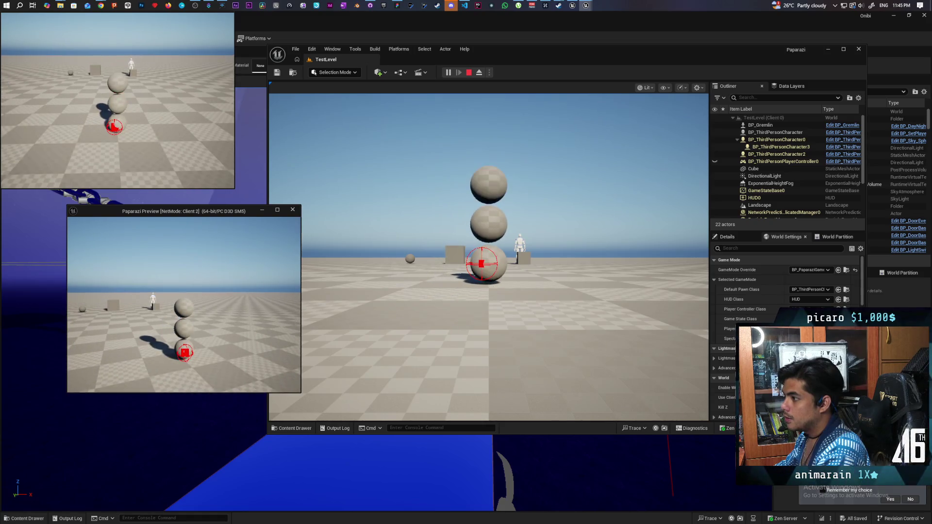
{"action": "left_click", "coordinate": [488, 291]}
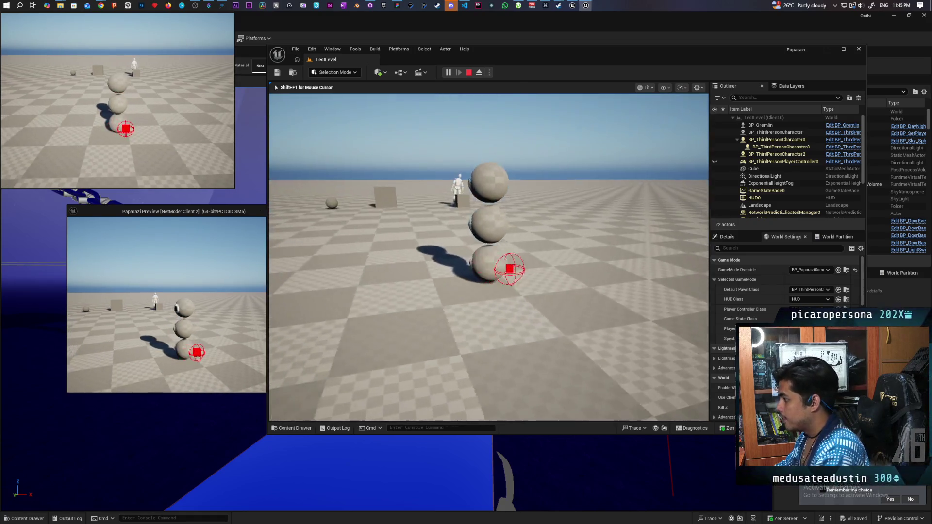
{"action": "key", "text": "a"}
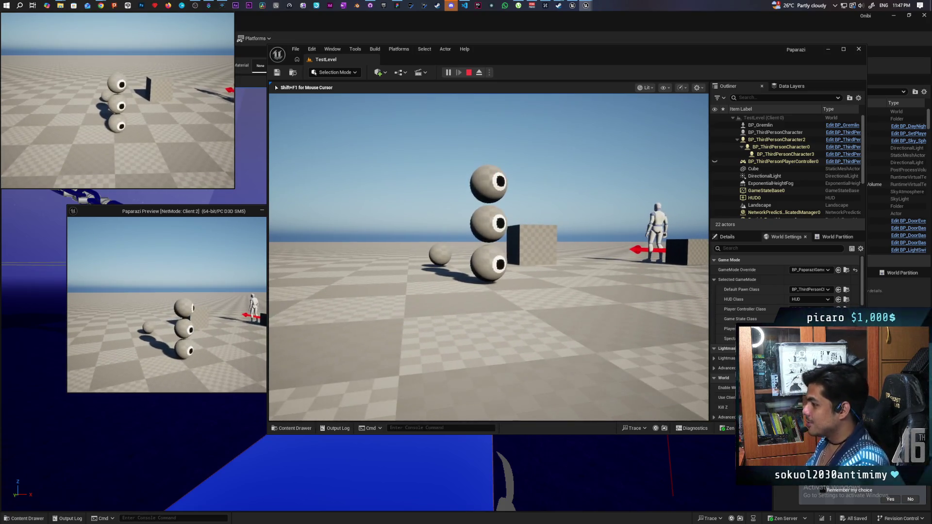
{"action": "key", "text": "Escape"}
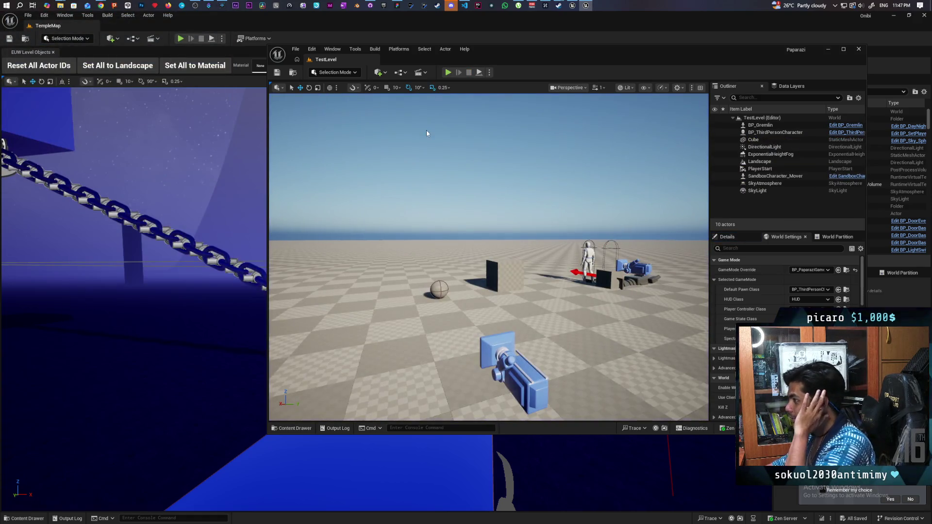
- Minimize the Paparazi editor to reveal TempleMap, then move the Paparazi window slightly right beside it
{"action": "left_click", "coordinate": [203, 21]}
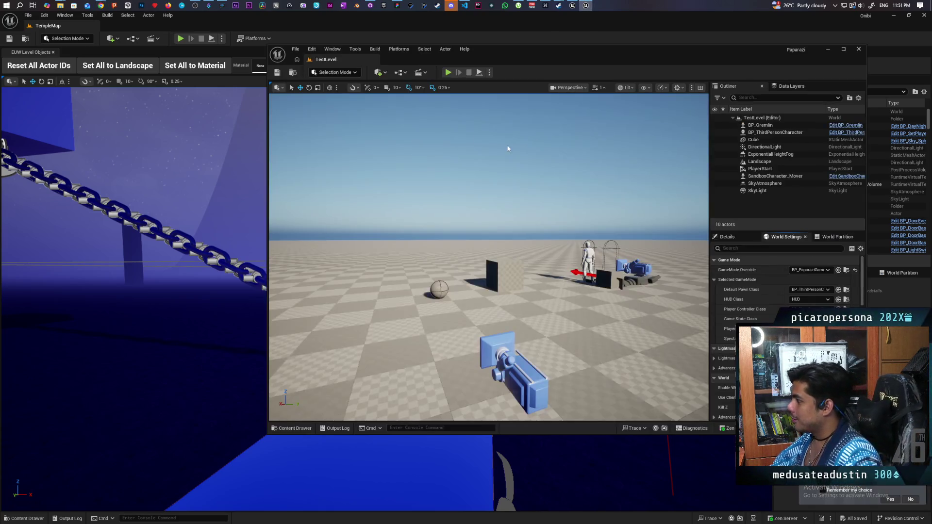
{"action": "mouse_move", "coordinate": [481, 56]}
{"action": "left_mouse_down"}
{"action": "mouse_move", "coordinate": [497, 52]}
{"action": "mouse_move", "coordinate": [492, 25]}
{"action": "mouse_move", "coordinate": [541, 59]}
{"action": "mouse_move", "coordinate": [511, 62]}
{"action": "left_mouse_up"}
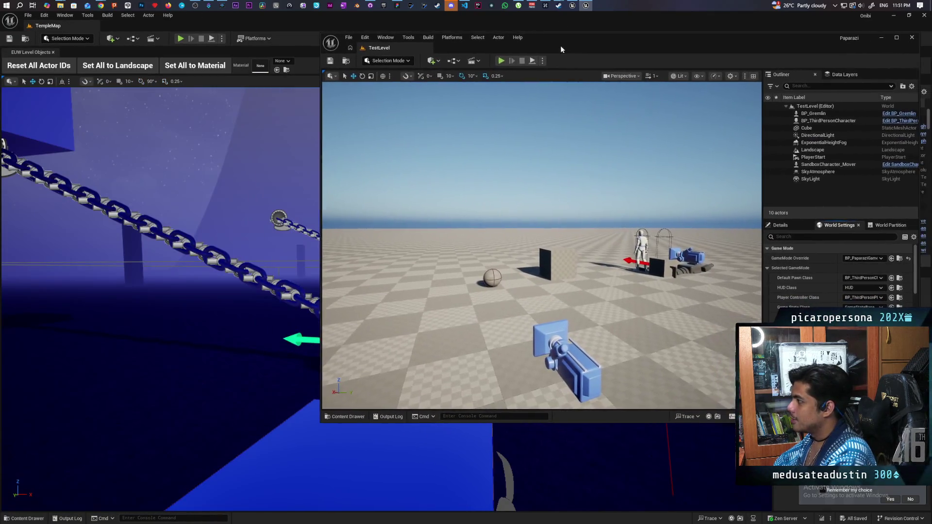
- Run TestLevel multiplayer, take control of the first client and main view, then stop the session
{"action": "left_click", "coordinate": [499, 61]}
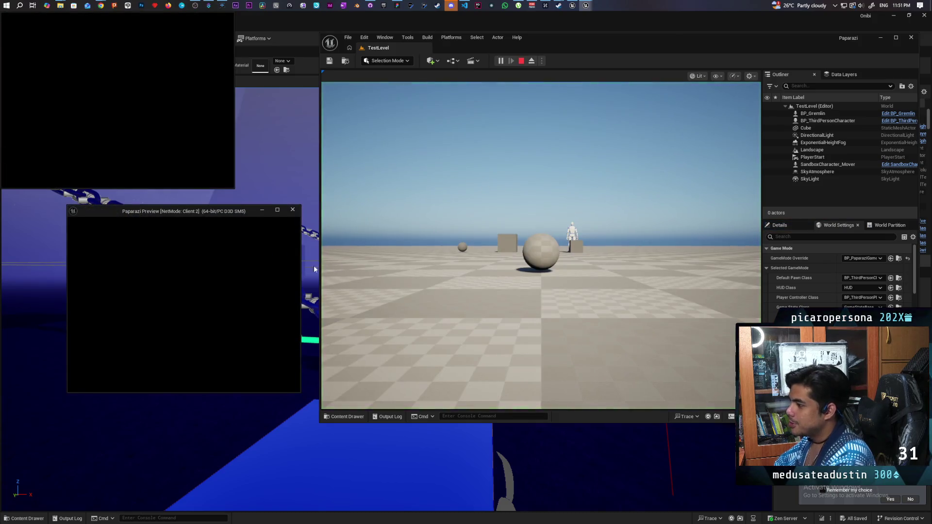
{"action": "left_click", "coordinate": [179, 177]}
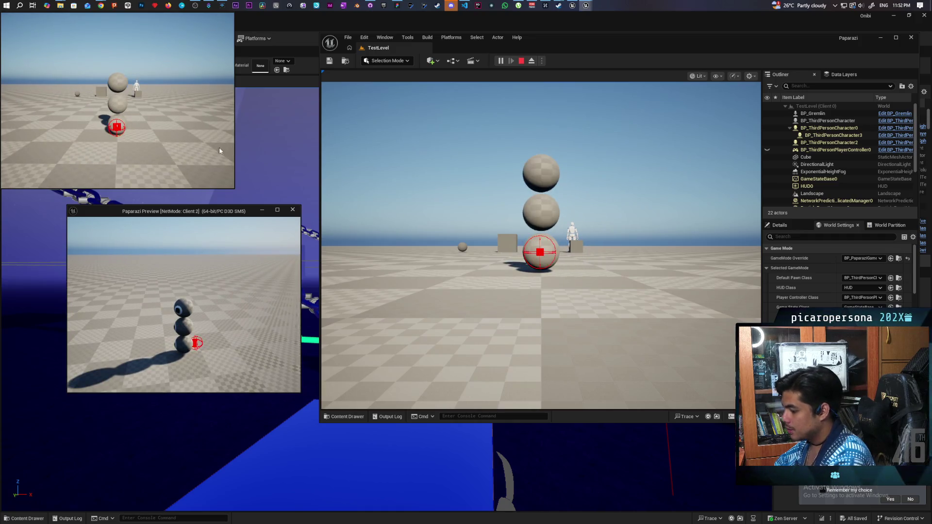
{"action": "left_click", "coordinate": [541, 243]}
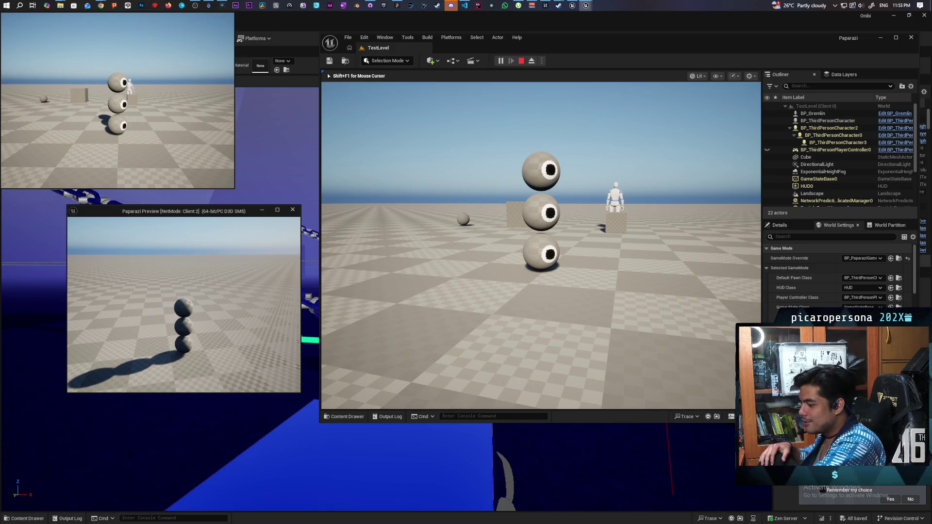
{"action": "key", "text": "Escape"}
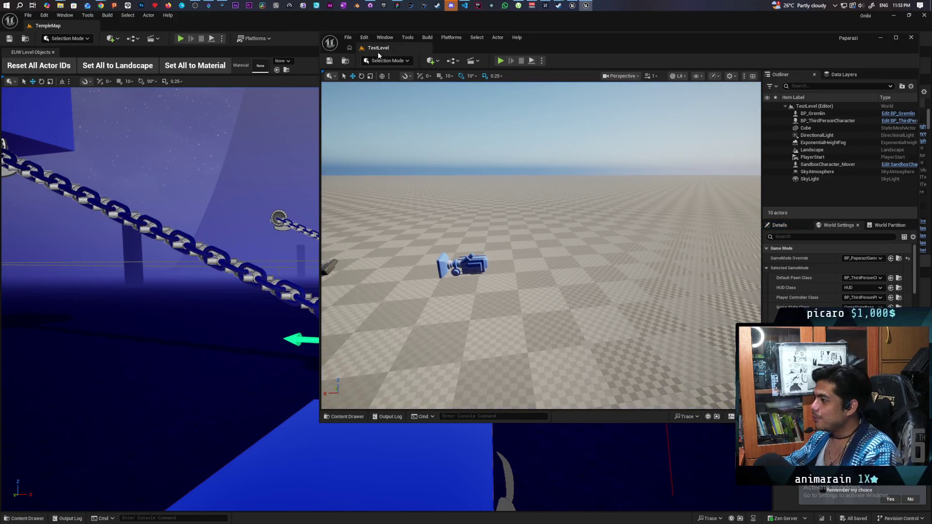
- Bring the TempleMap editor, with its 347-actor chain-and-block scene, in front of TestLevel
{"action": "left_click", "coordinate": [295, 25]}
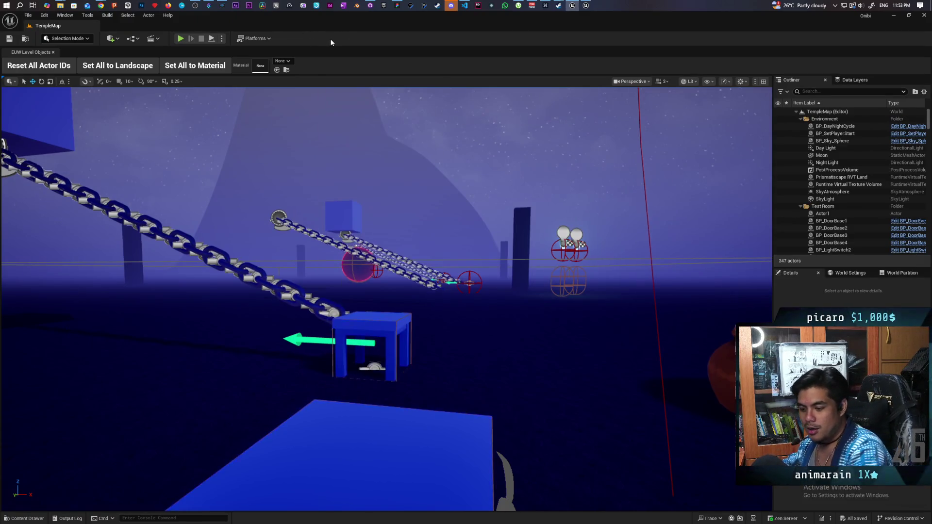